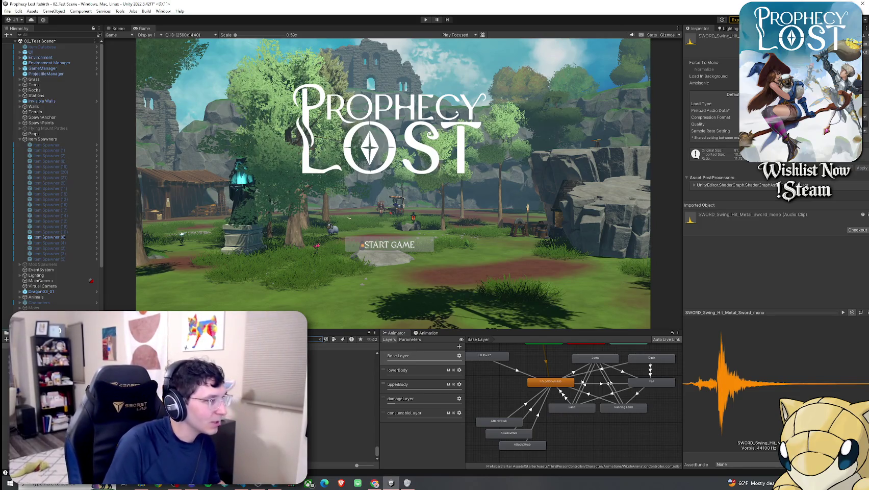
# Save the modified 02_Test Scene with File > Save so the unsaved marker clears
pyautogui.scroll(10, 342, 403)
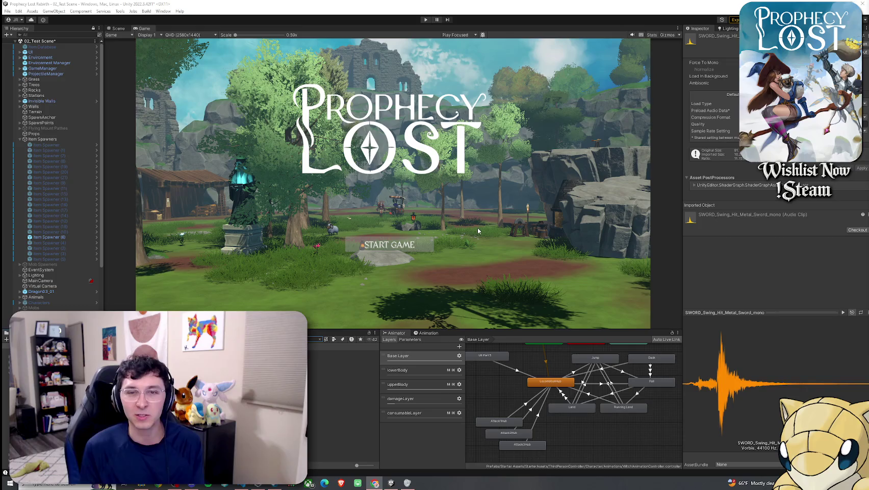
pyautogui.click(8, 11)
pyautogui.click(26, 44)
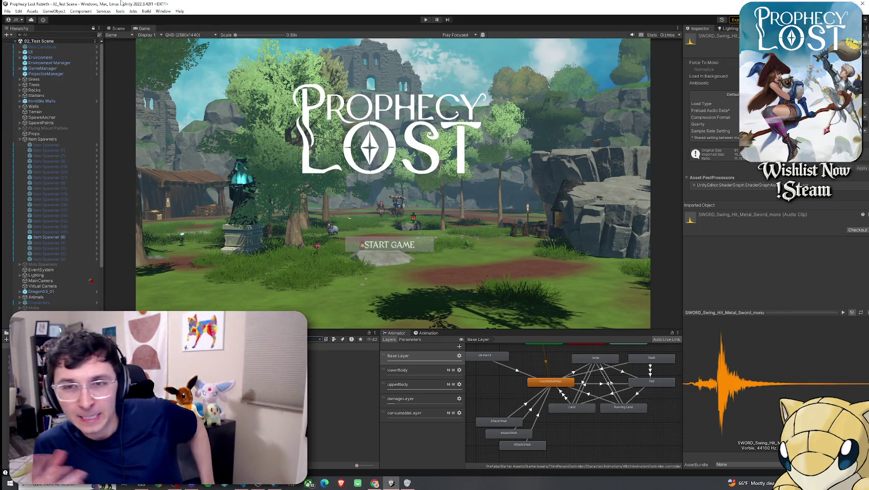
pyautogui.click(9, 10)
pyautogui.click(24, 44)
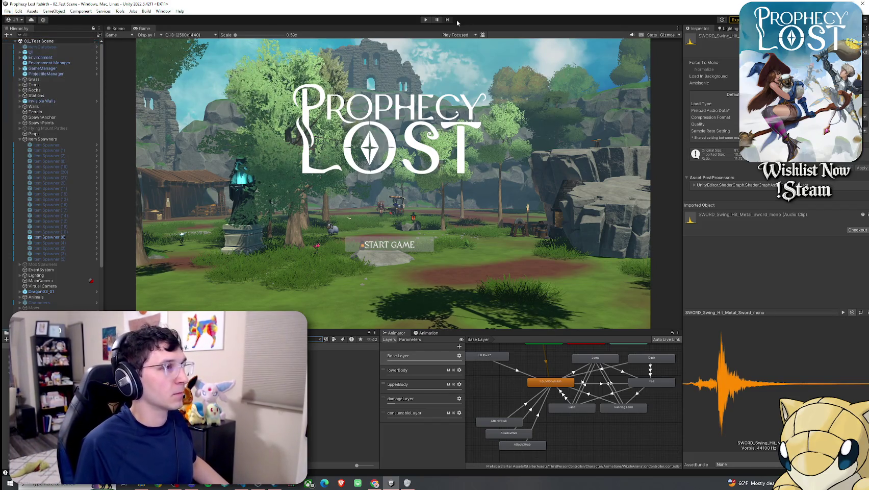
pyautogui.click(120, 11)
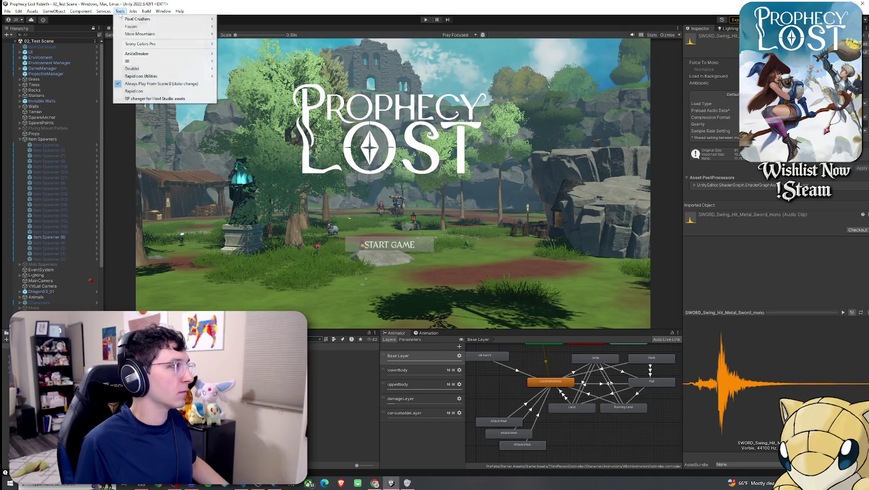
# Check the scene order in Build Settings, including 01_Main Menu
pyautogui.click(148, 85)
pyautogui.click(8, 11)
pyautogui.click(30, 85)
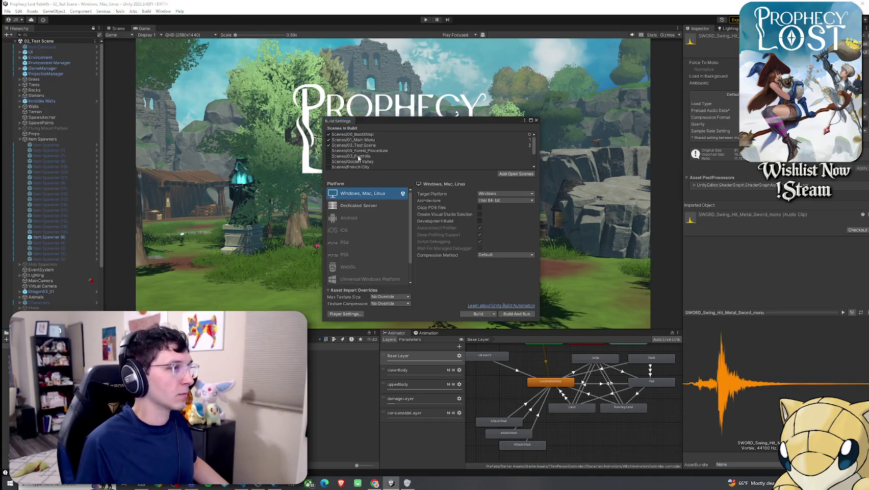
pyautogui.click(340, 141)
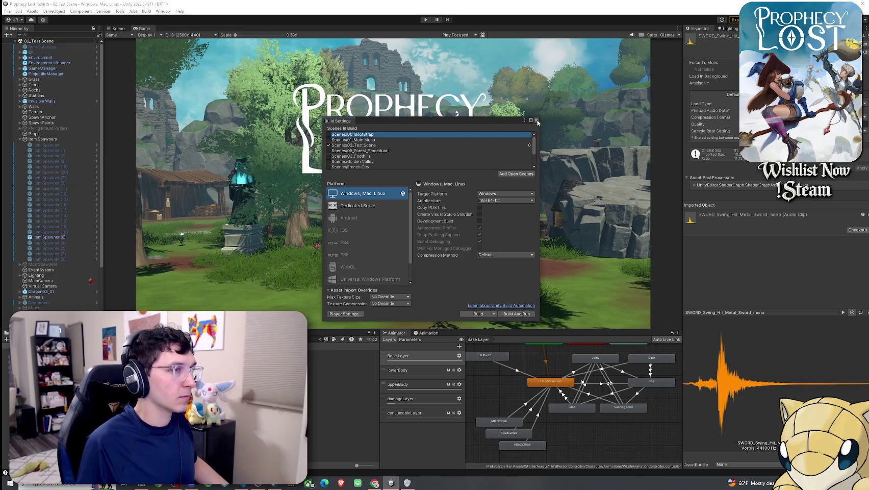
pyautogui.click(66, 31)
# Enter play mode to show the Prophecy Lost title screen
pyautogui.click(7, 11)
pyautogui.click(31, 46)
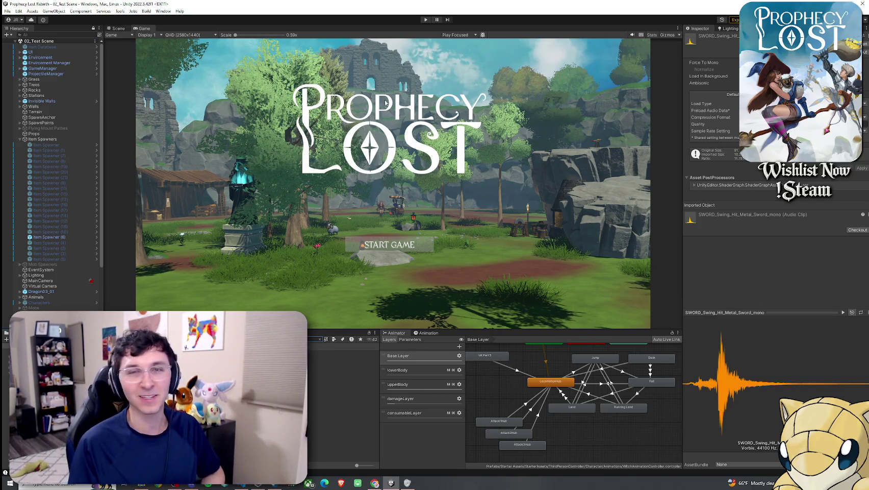
pyautogui.click(18, 11)
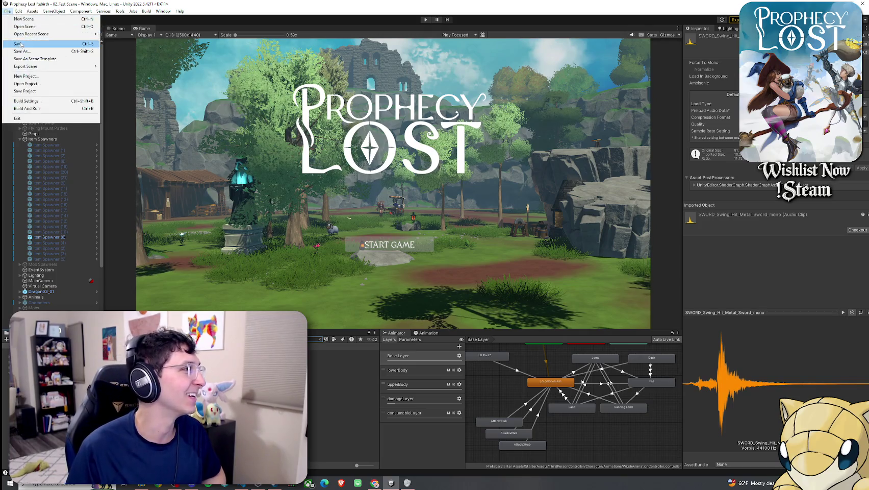
pyautogui.click(30, 67)
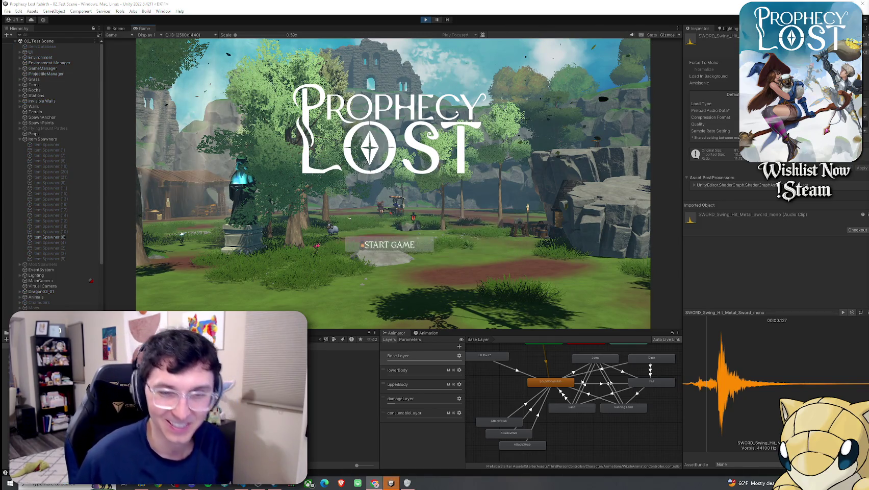
# Start the game from the title screen into gameplay, then stop play mode
pyautogui.click(396, 246)
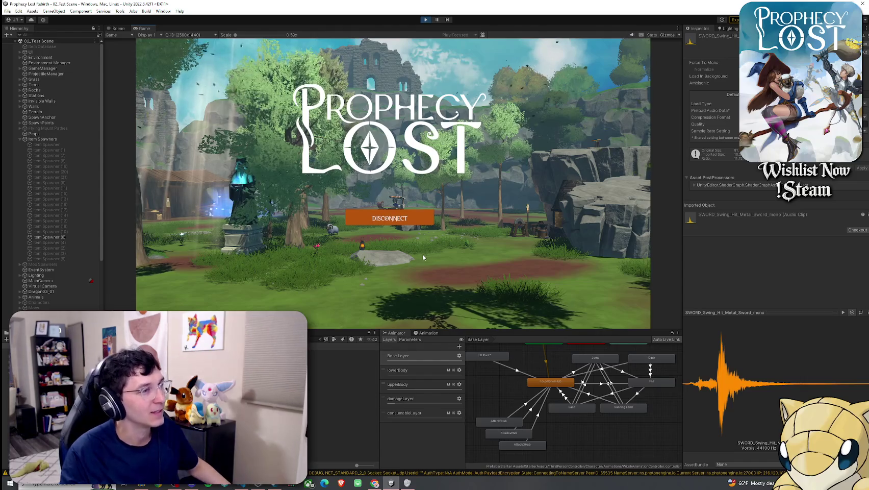
pyautogui.click(388, 218)
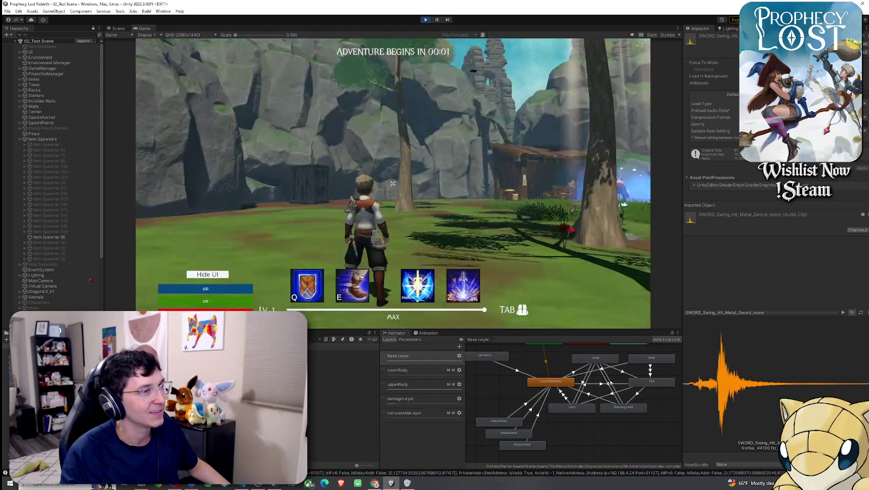
pyautogui.click(427, 20)
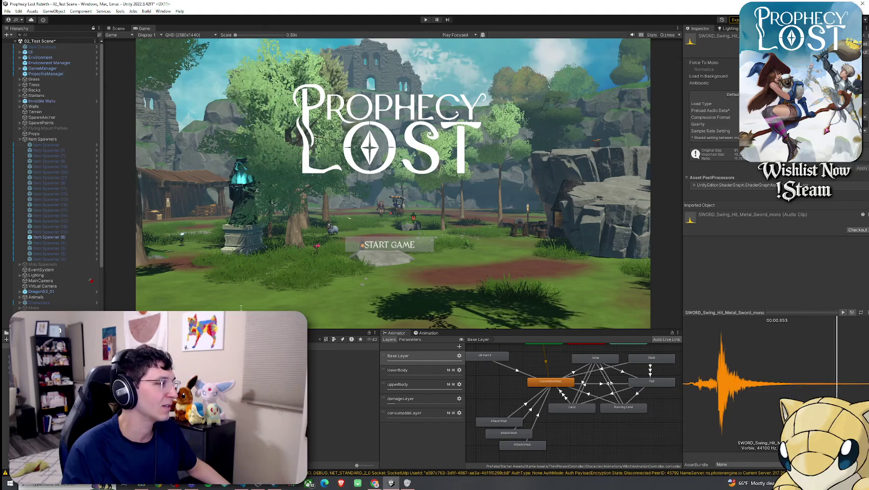
pyautogui.click(143, 88)
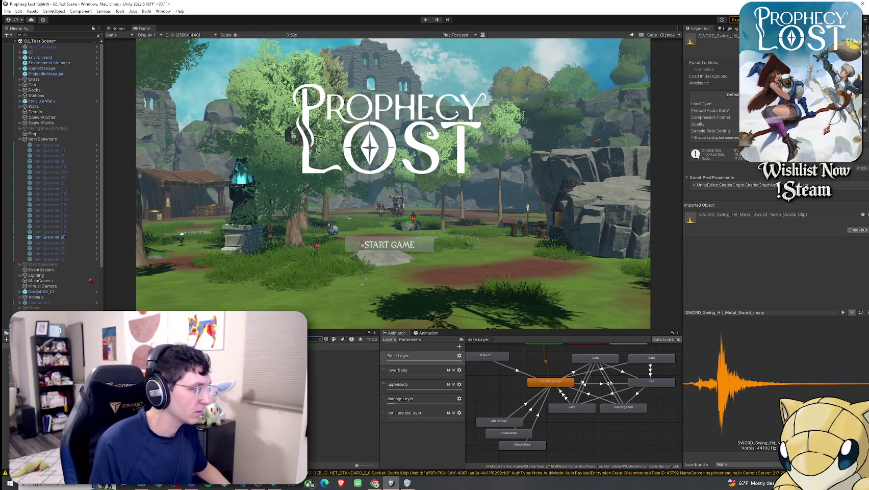
# Open 00_BootStrap, saving the test scene changes, and play in a maximized Game view
pyautogui.doubleClick(332, 358)
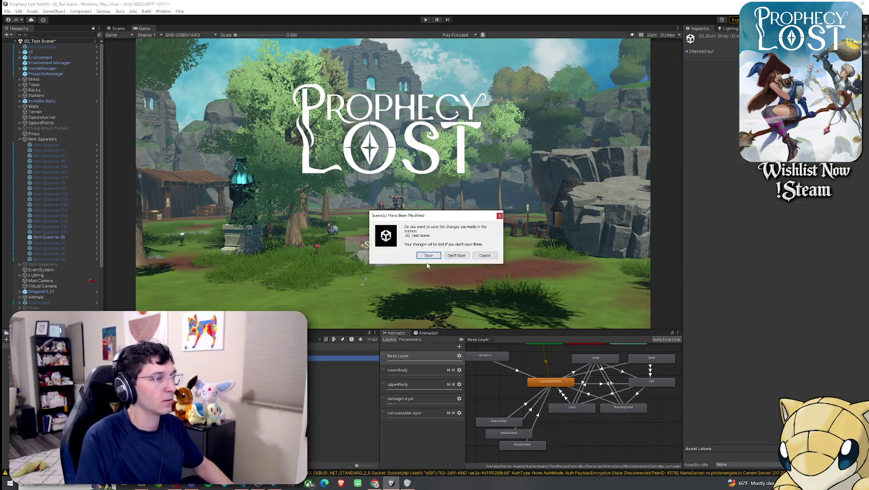
pyautogui.click(428, 257)
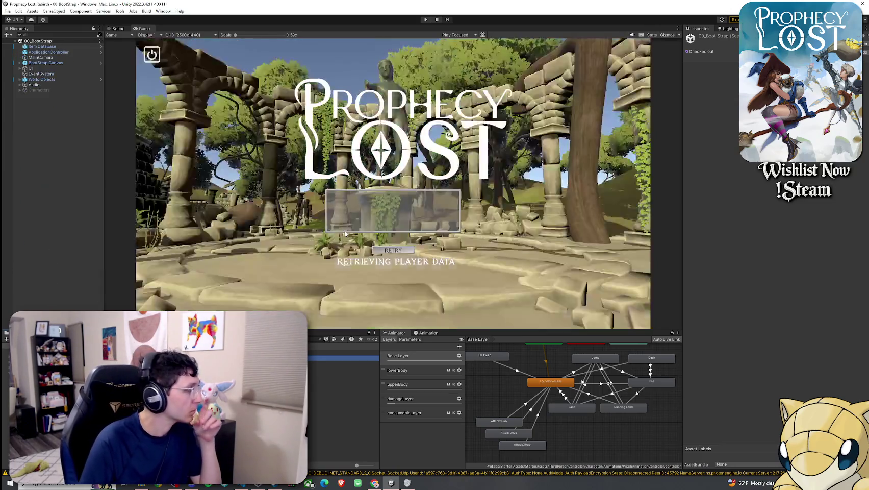
pyautogui.click(7, 11)
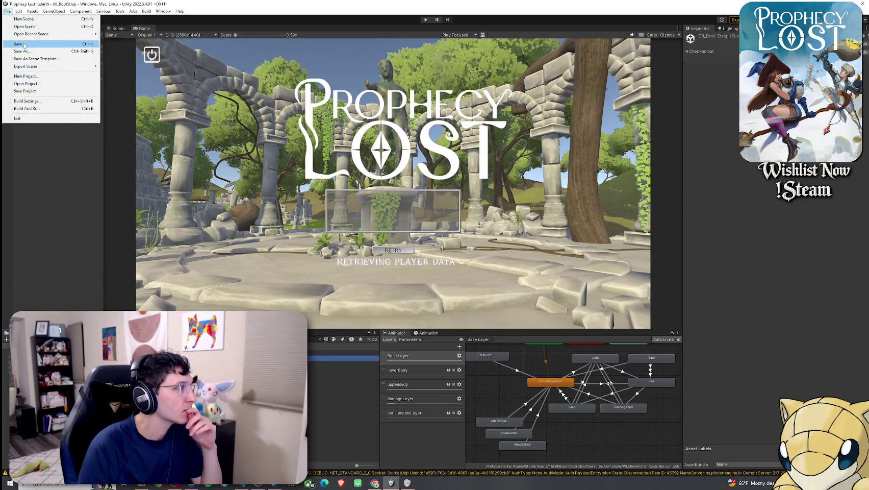
pyautogui.click(423, 20)
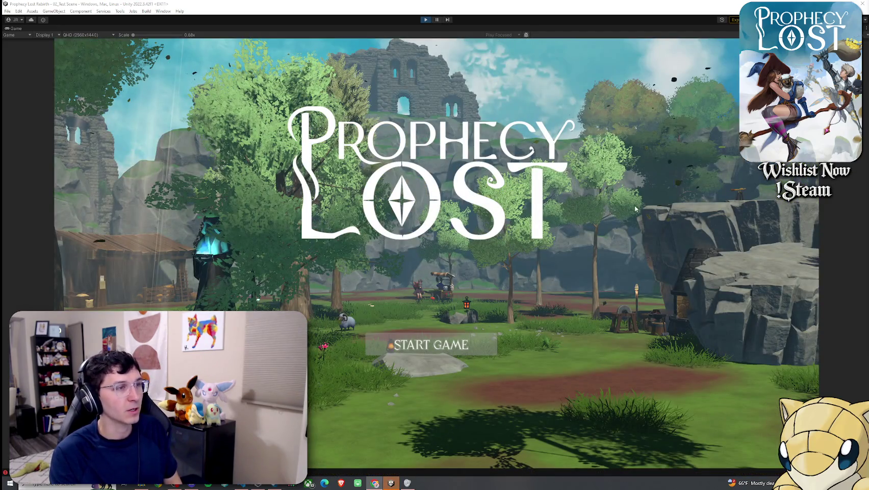
# Start the game, run to the broom, pick it up with F, and view it in the inventory
pyautogui.click(432, 356)
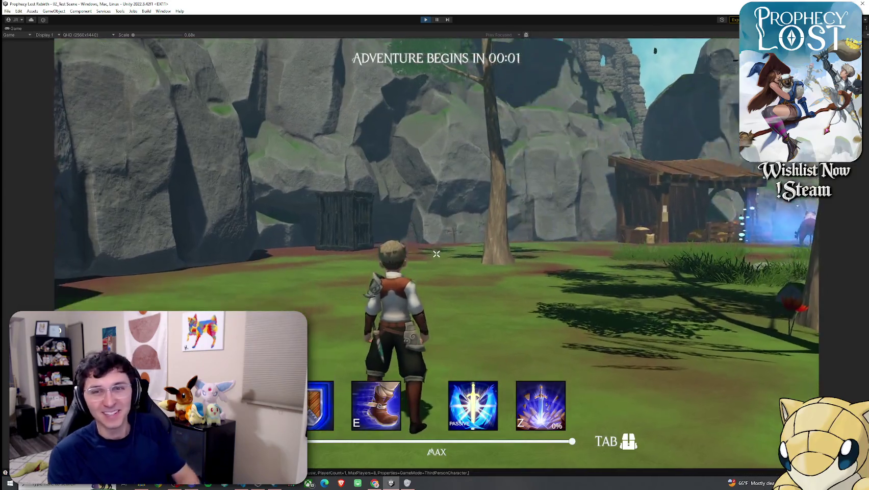
pyautogui.press('w')
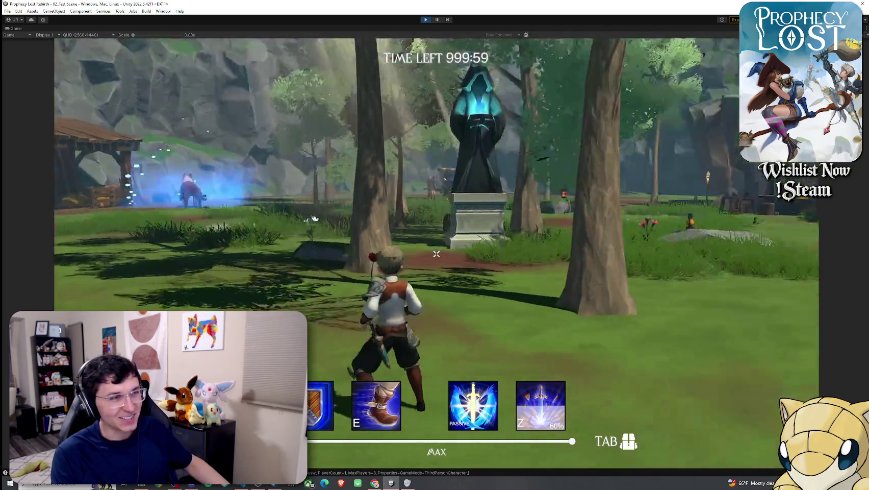
pyautogui.press('w')
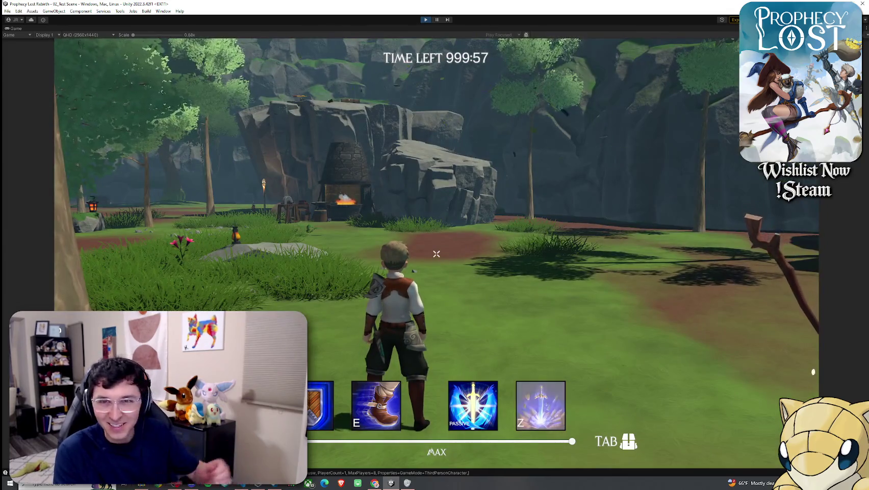
pyautogui.press('w')
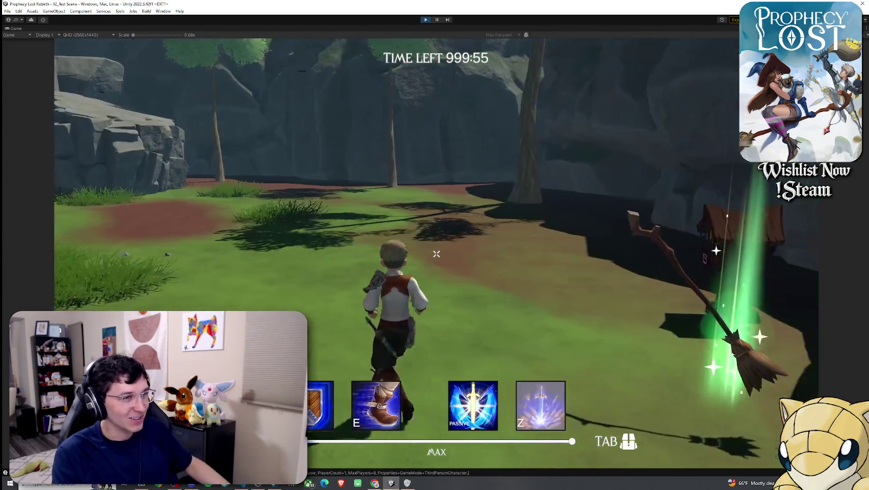
pyautogui.press('f')
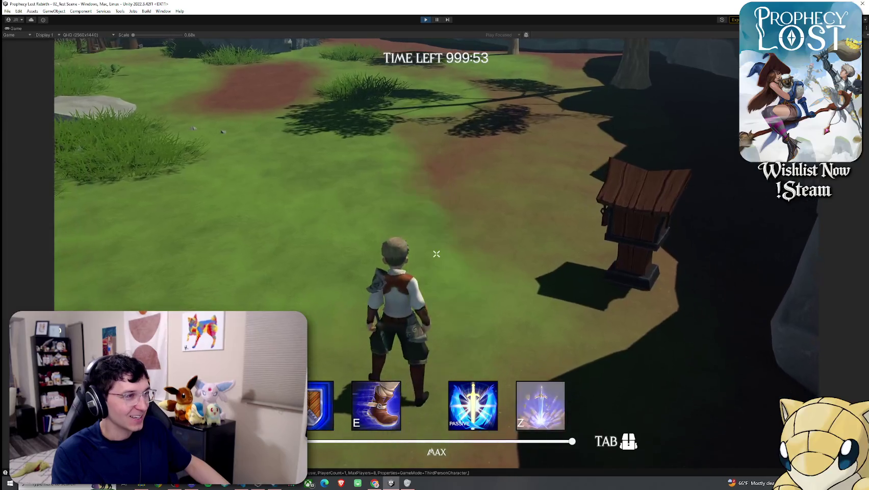
pyautogui.press('Tab')
pyautogui.press('Tab')
pyautogui.press('Tab')
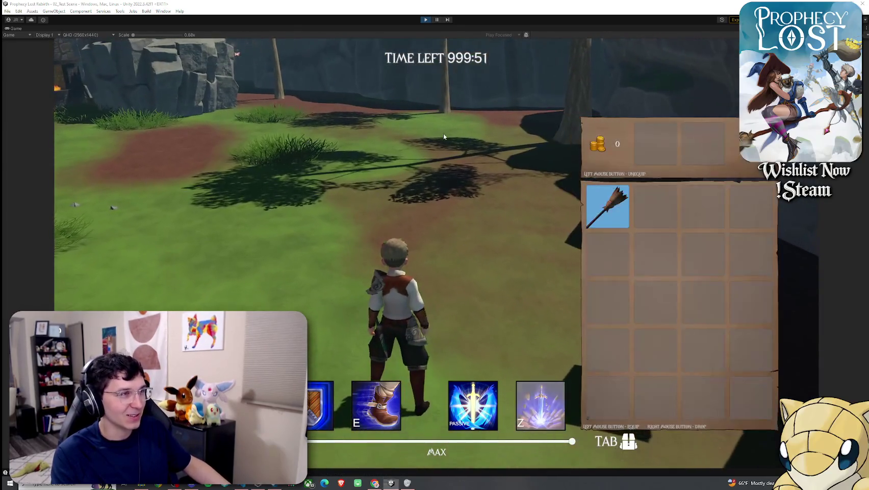
pyautogui.press('super')
pyautogui.click(312, 203)
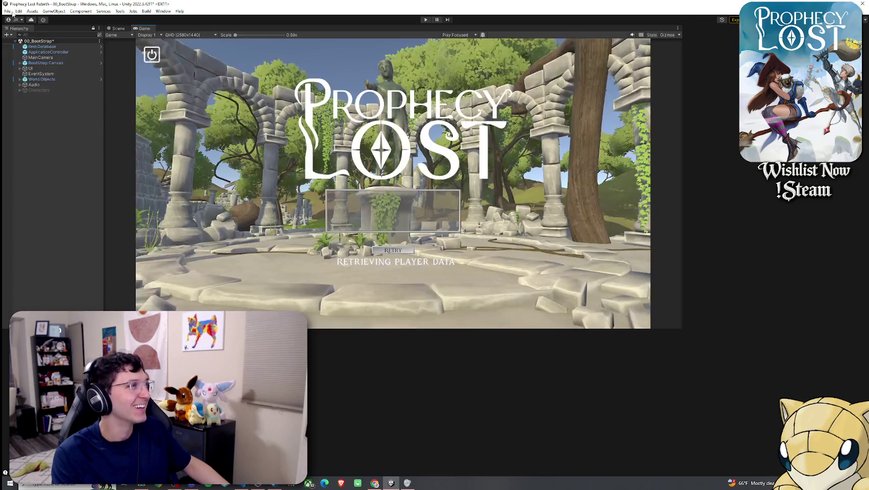
# Save the 00_BootStrap scene
pyautogui.click(8, 10)
pyautogui.click(30, 44)
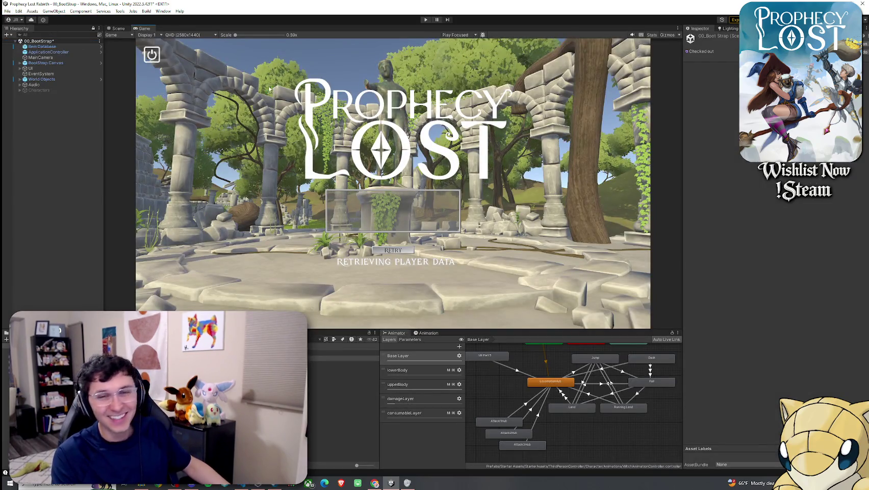
pyautogui.hotkey('ctrl', 's')
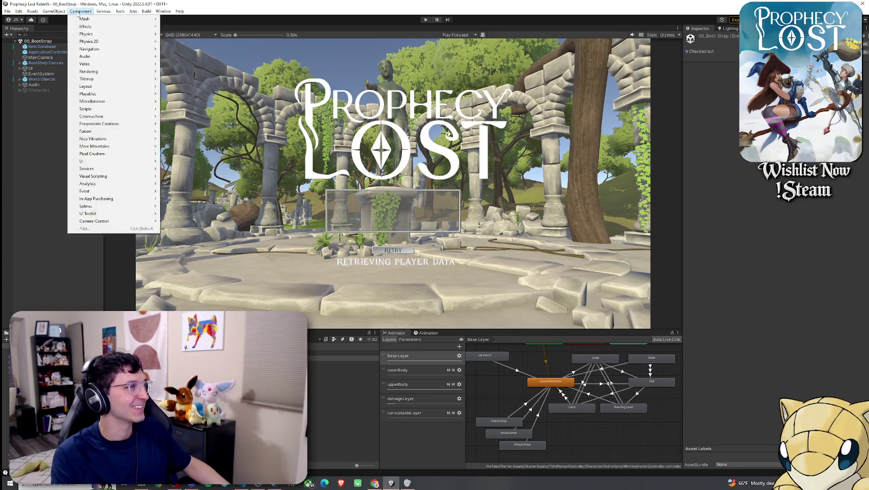
# Review Build Settings, save again, and play into the main menu with the broom-holding witch
pyautogui.moveTo(127, 15)
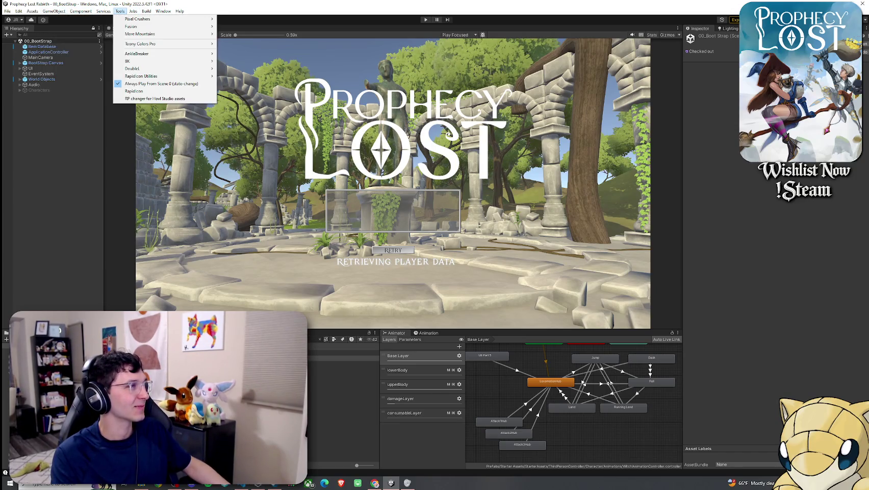
pyautogui.moveTo(7, 11)
pyautogui.click(31, 101)
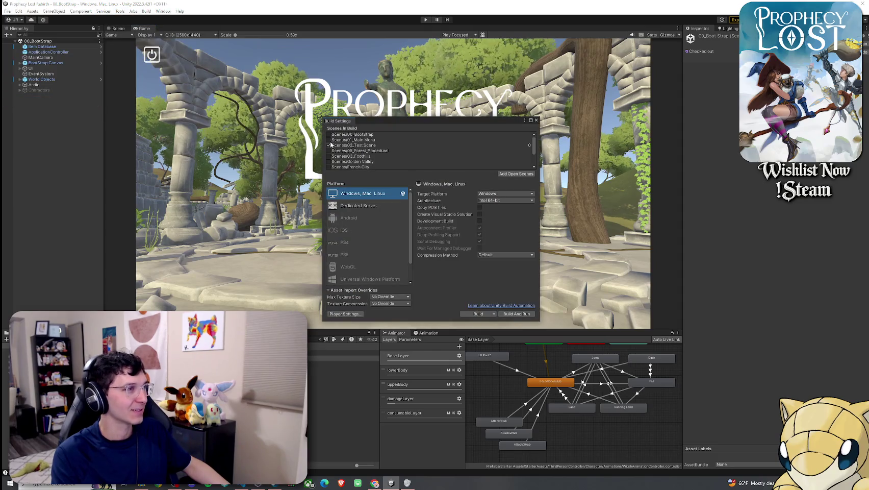
pyautogui.click(536, 120)
pyautogui.click(7, 11)
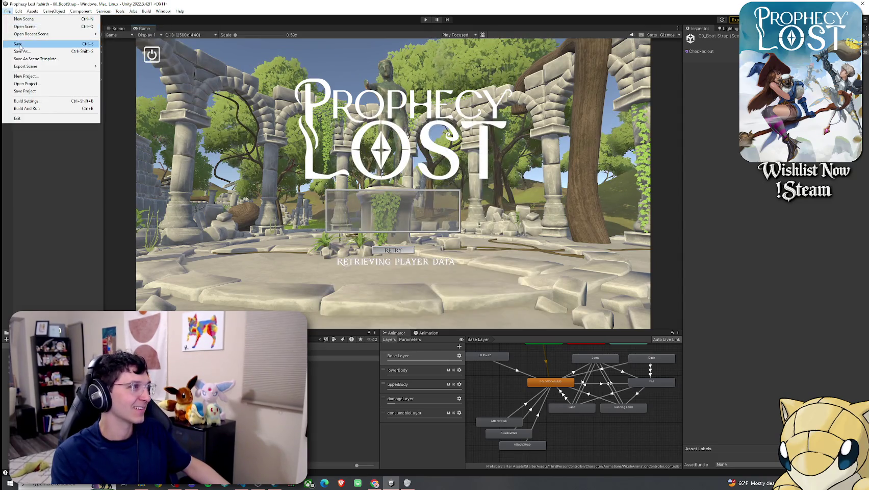
pyautogui.click(21, 44)
pyautogui.click(427, 20)
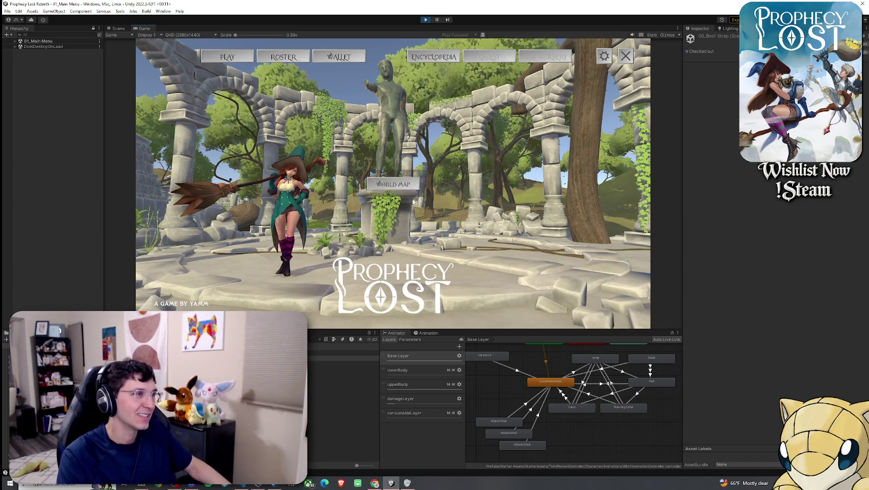
# Open the destination map, enter the 02_Test Scene, and swing the broom once
pyautogui.click(390, 174)
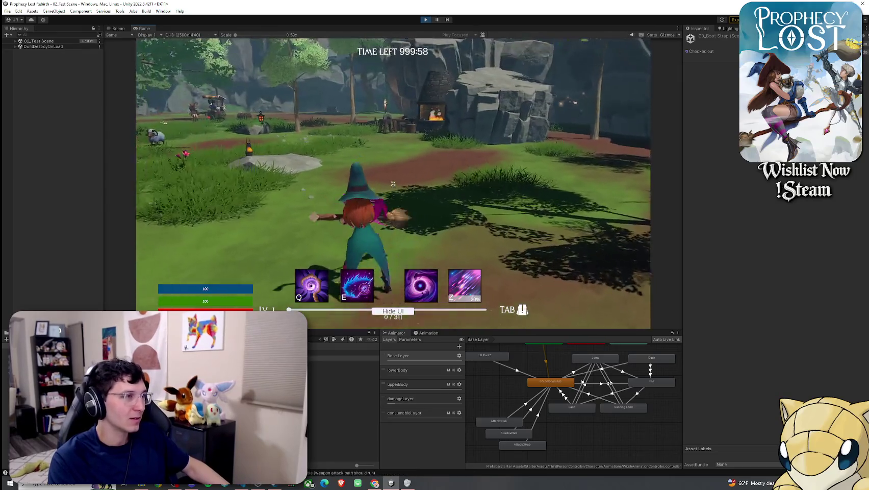
pyautogui.click(393, 184)
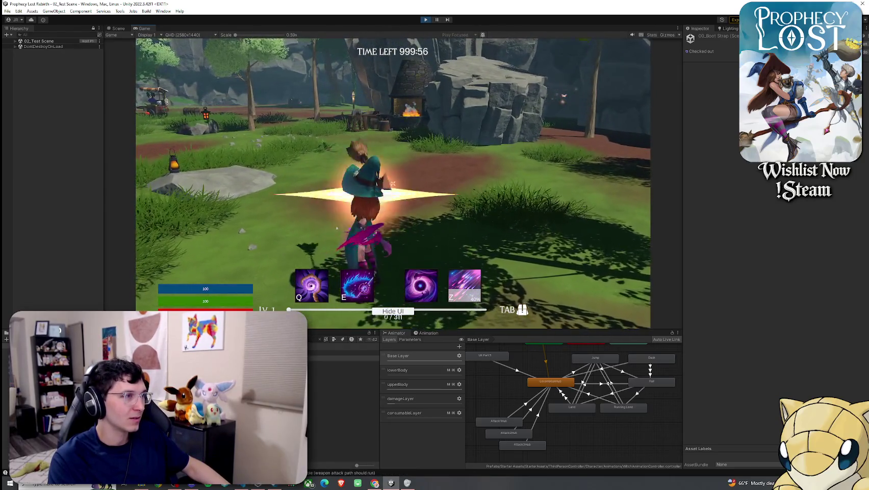
pyautogui.press('super')
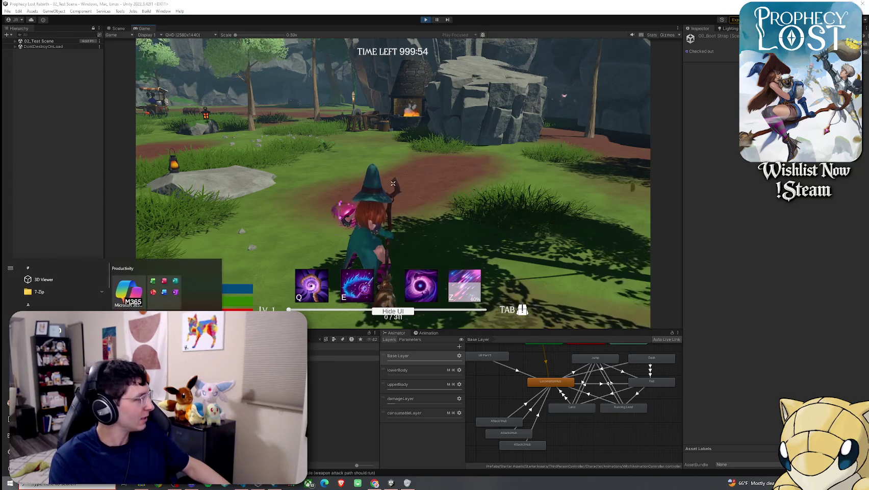
pyautogui.press('super')
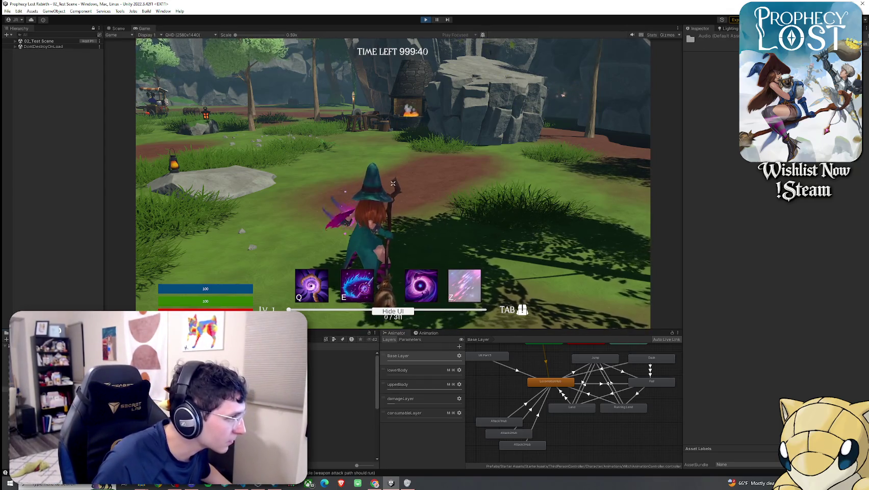
# Create a 'zodgy sounds' folder inside Assets/Audio and open it
pyautogui.moveTo(162, 330); pyautogui.dragTo(176, 139)
pyautogui.rightClick(167, 195)
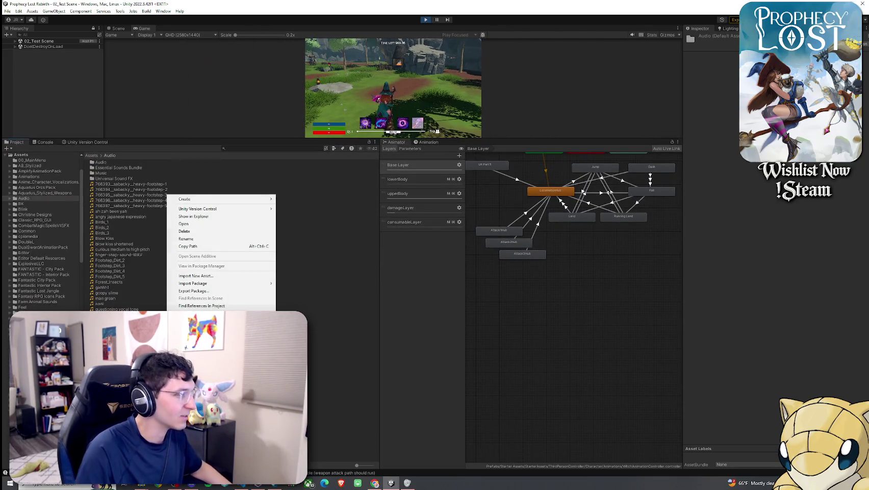
pyautogui.moveTo(235, 205)
pyautogui.click(303, 118)
pyautogui.write('zodgy sounds')
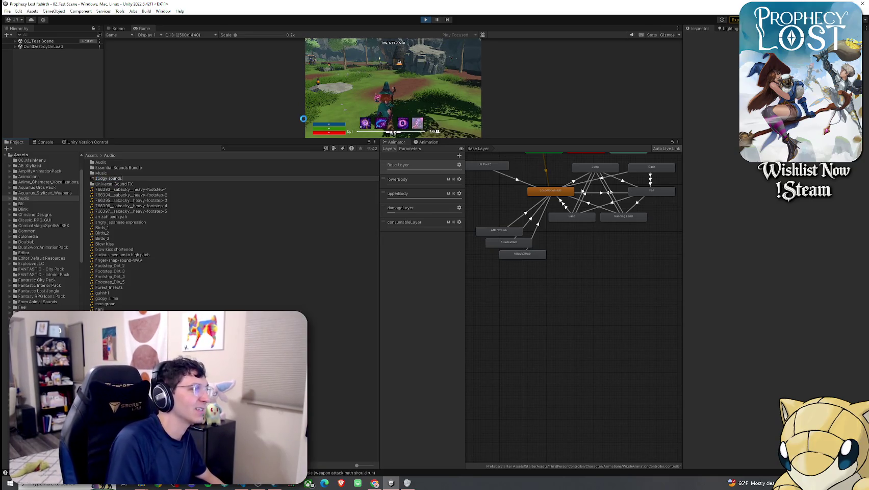
pyautogui.press('Return')
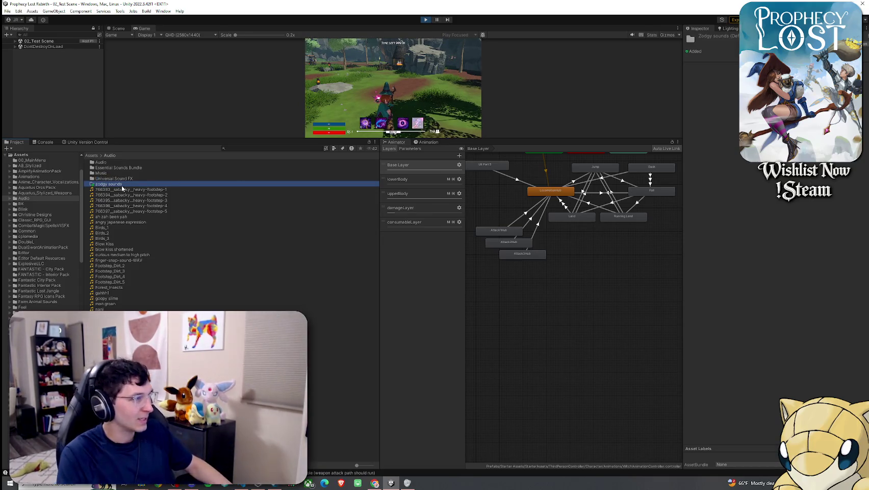
pyautogui.doubleClick(110, 185)
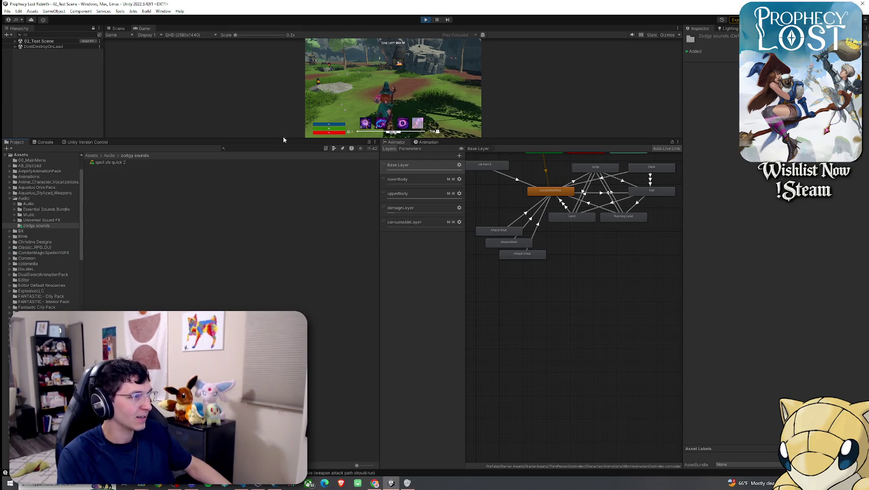
# Enlarge the Game view and inspect GameManager and Player 1(Clone) in the Hierarchy
pyautogui.moveTo(282, 139); pyautogui.dragTo(285, 350)
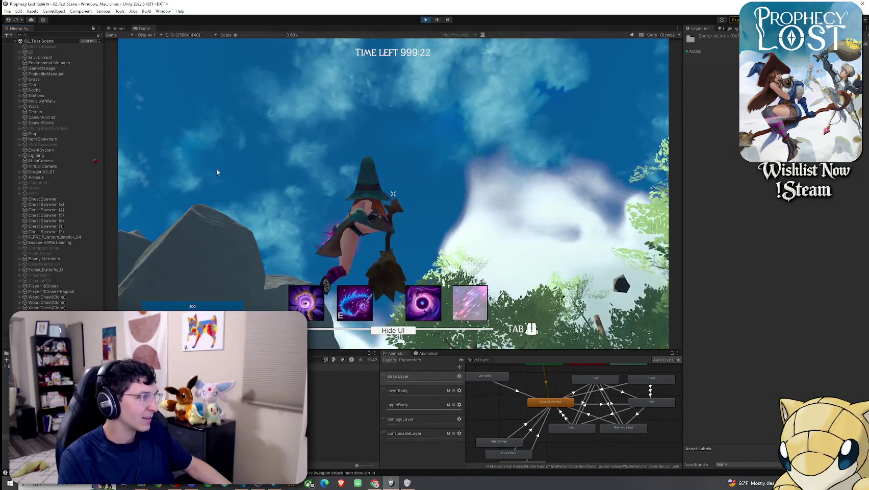
pyautogui.press('super')
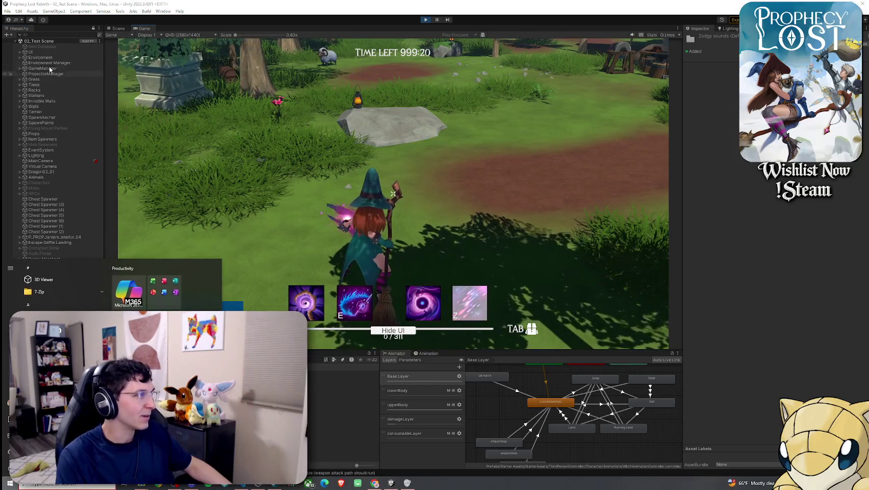
pyautogui.click(46, 69)
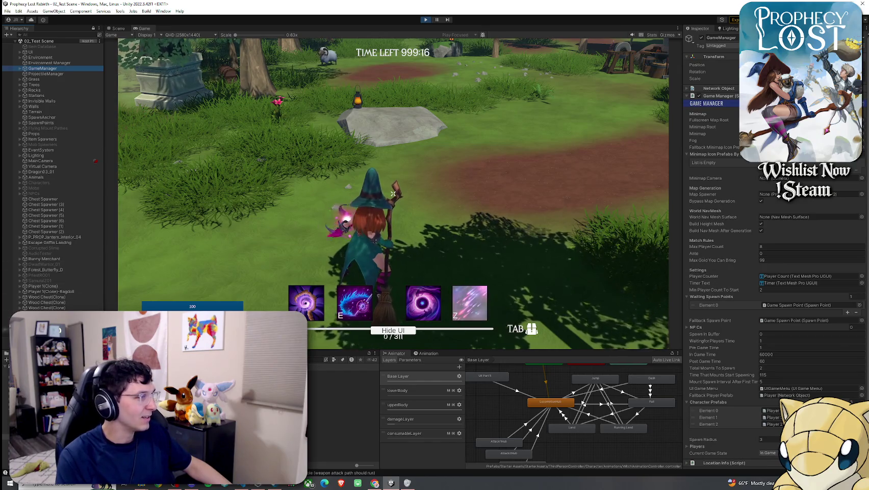
pyautogui.click(46, 286)
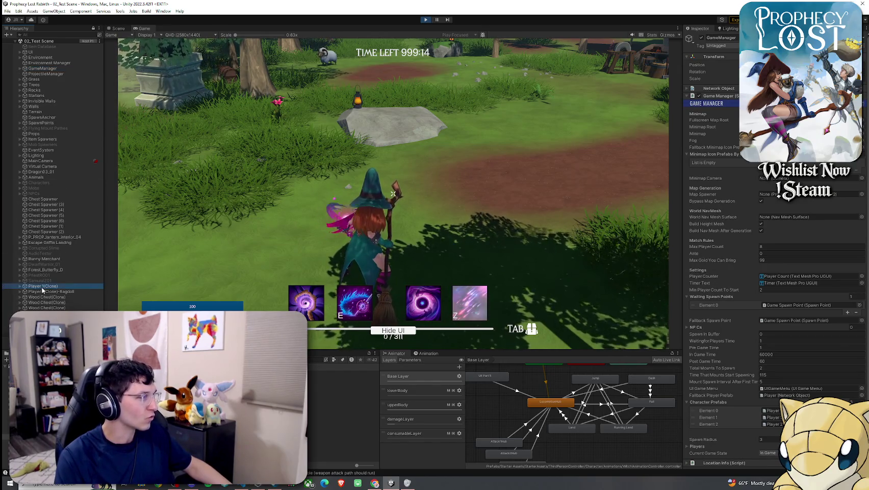
pyautogui.click(326, 204)
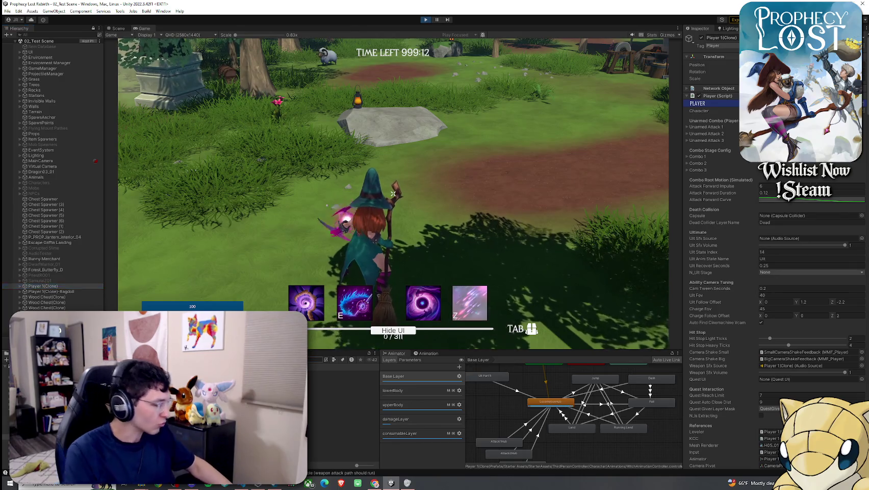
# Search the Broom's Swing Sound 3 clip picker for 'zodgy', cancel, then preview spell sfx quick 2
pyautogui.click(341, 378)
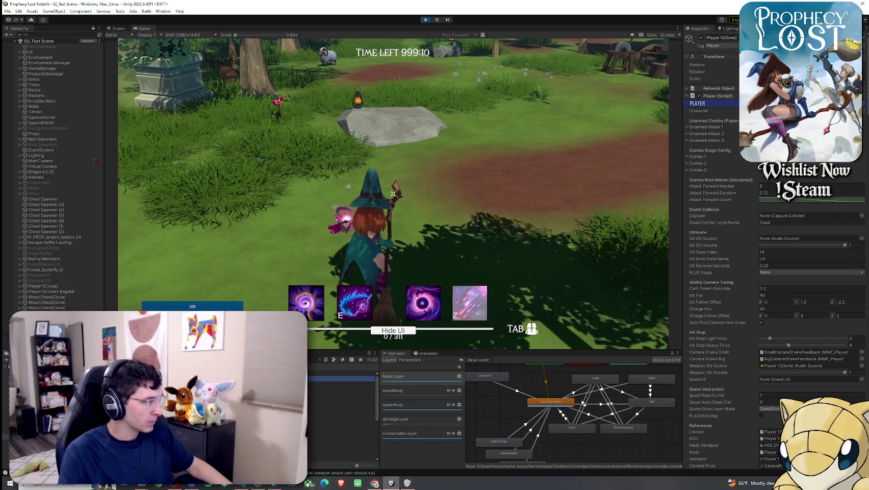
pyautogui.click(792, 329)
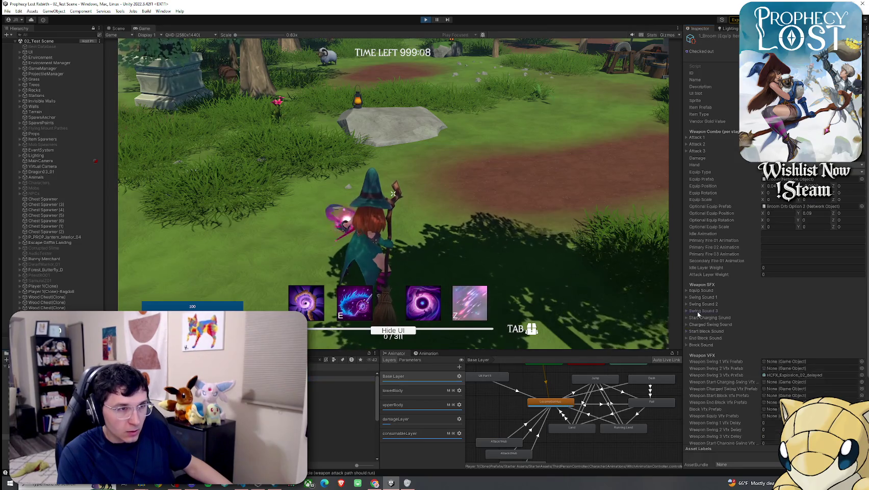
pyautogui.click(862, 327)
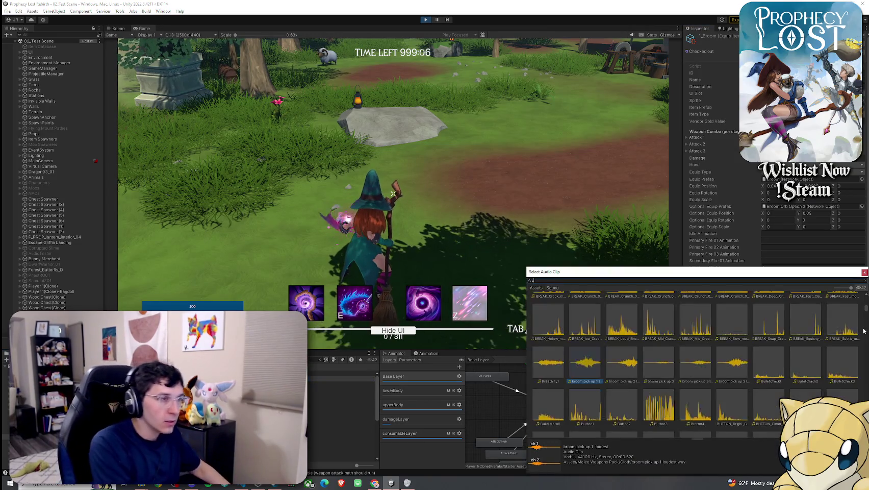
pyautogui.write('odgy')
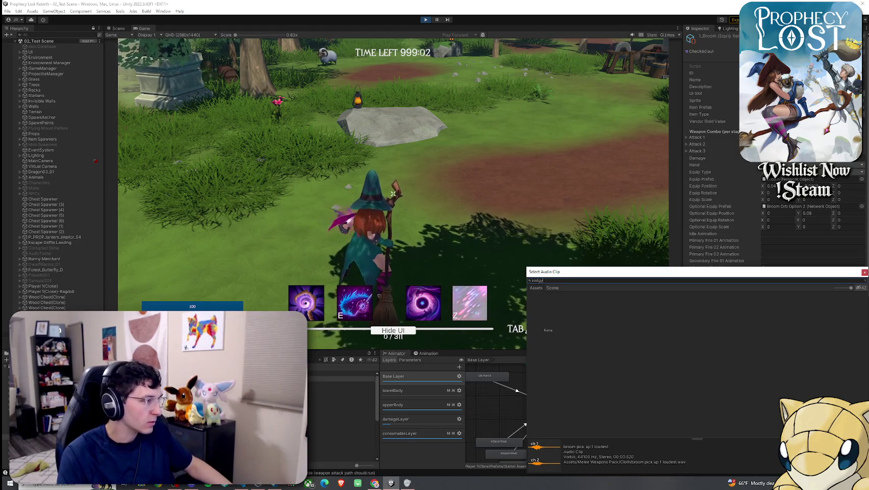
pyautogui.press('Escape')
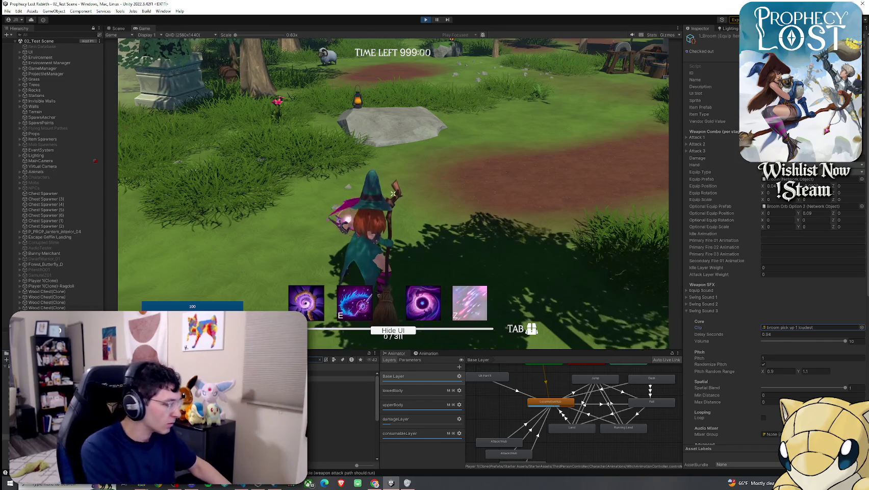
pyautogui.click(347, 373)
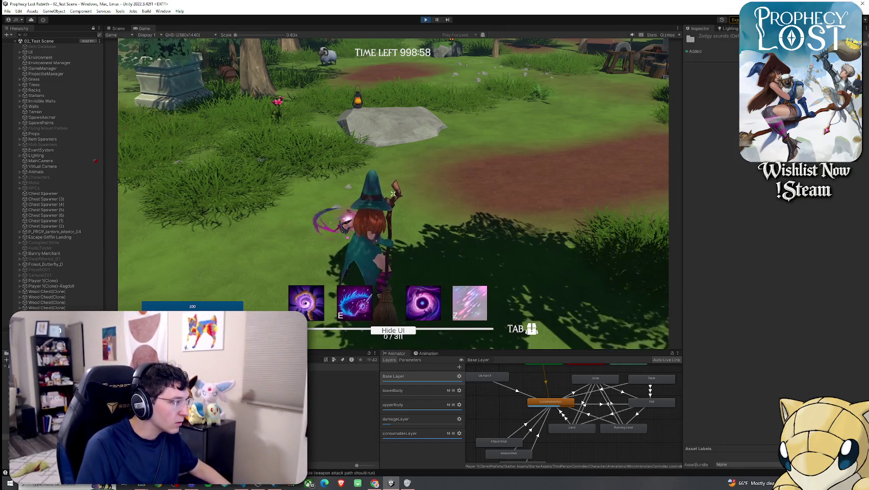
pyautogui.click(347, 373)
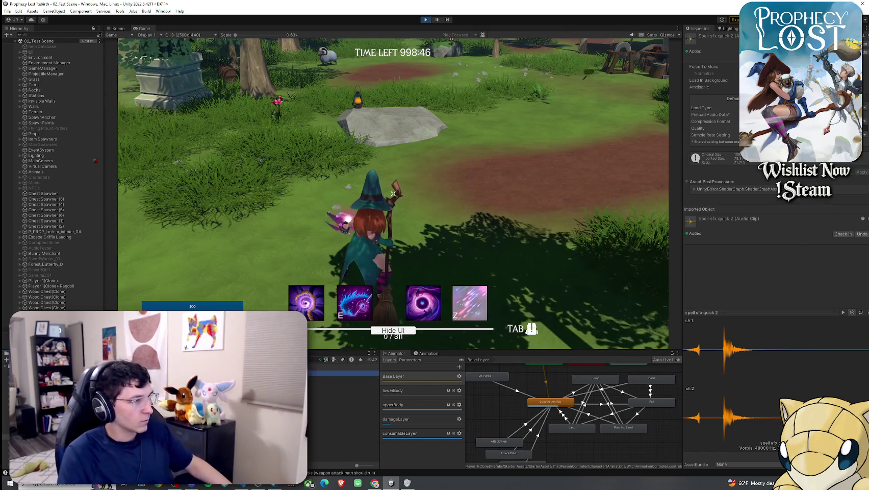
# Set the Broom's Swing Sound 3 clip to spell sfx quick 2
pyautogui.click(862, 327)
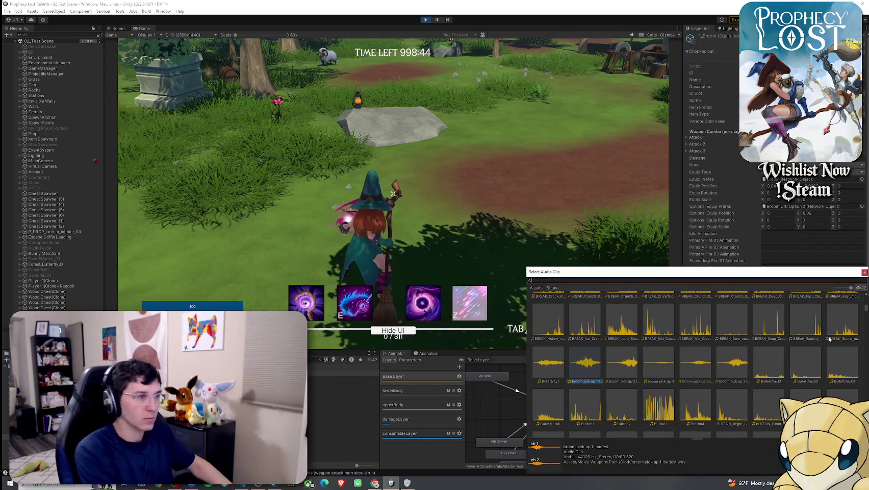
pyautogui.write('pell sfx quick 2')
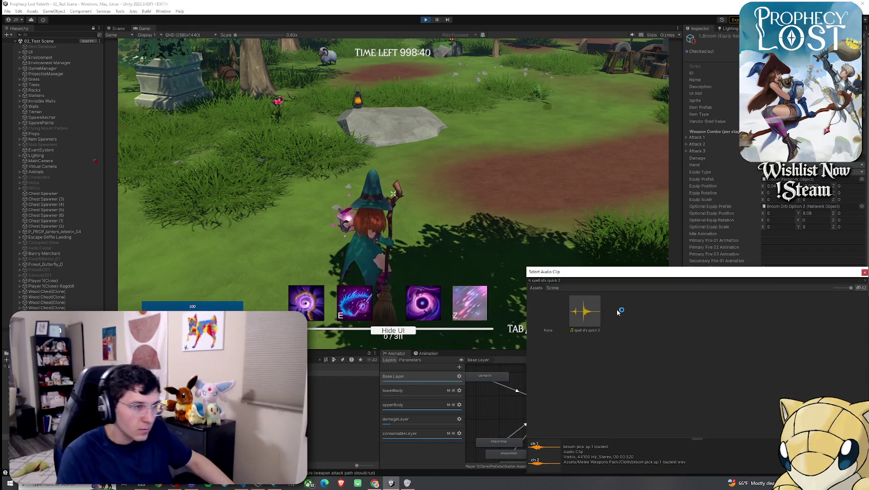
pyautogui.doubleClick(585, 311)
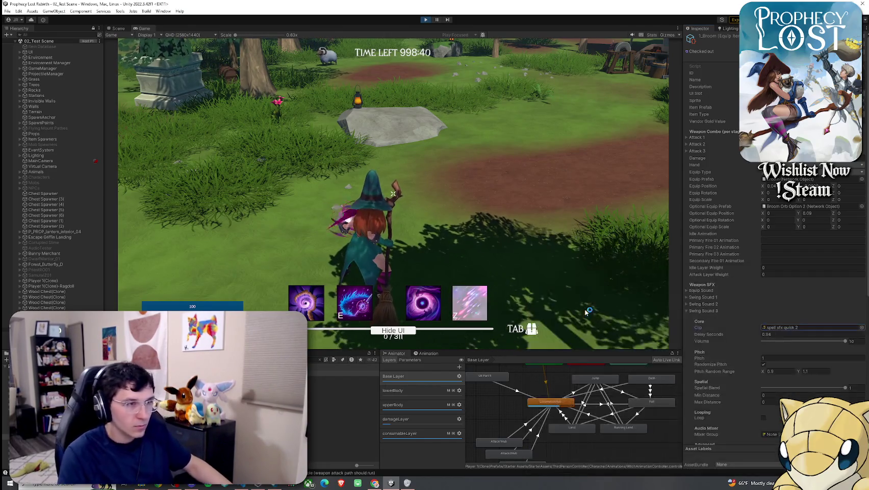
# Swing the broom in the running game to hear the new sound
pyautogui.click(612, 229)
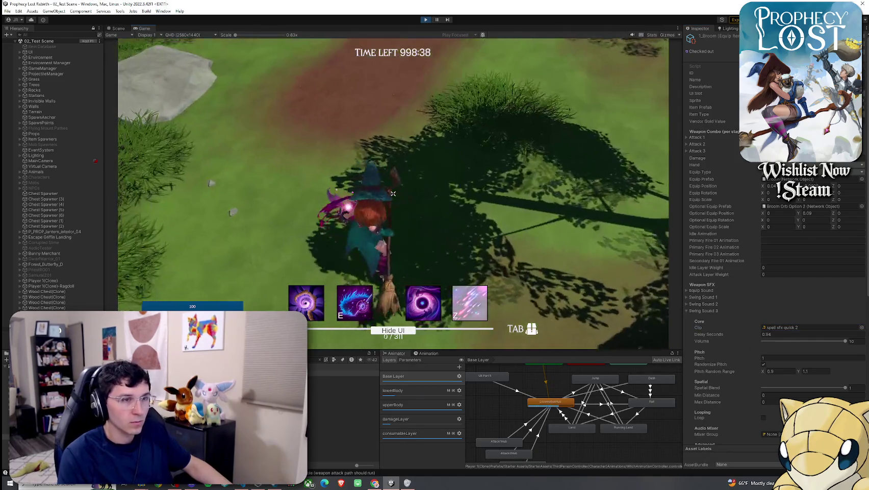
pyautogui.click(393, 193)
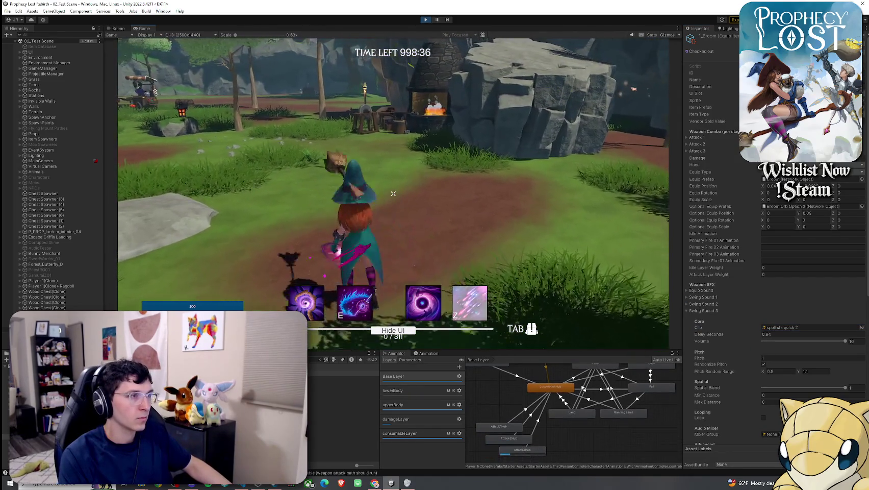
pyautogui.click(393, 193)
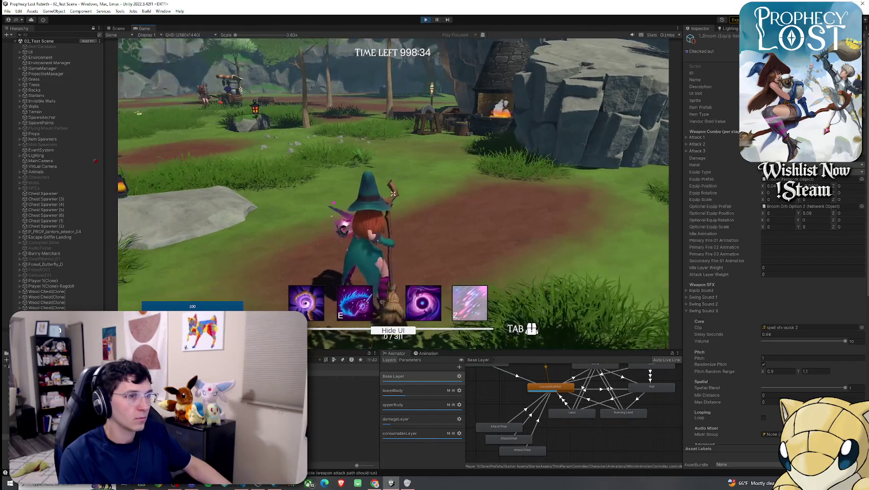
pyautogui.click(778, 334)
# Set Swing Sound 3's delay to 0.62 seconds and test it with an attack
pyautogui.press('BackSpace')
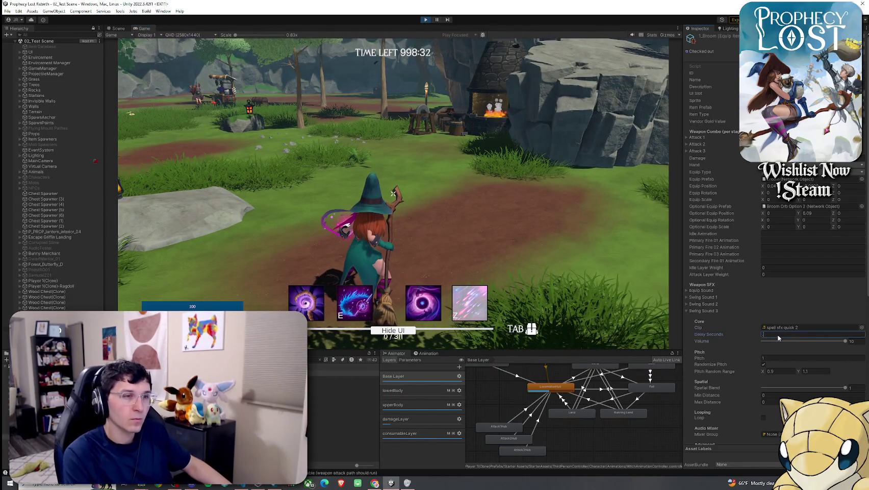
pyautogui.click(392, 193)
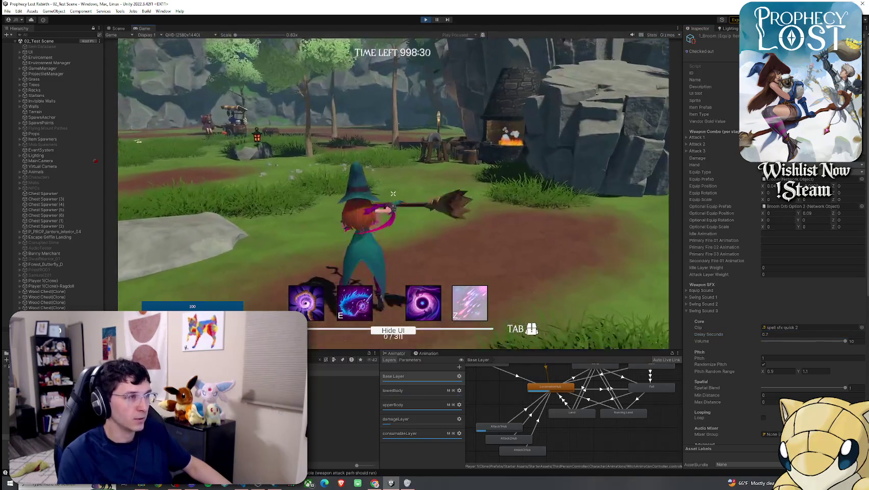
pyautogui.click(393, 193)
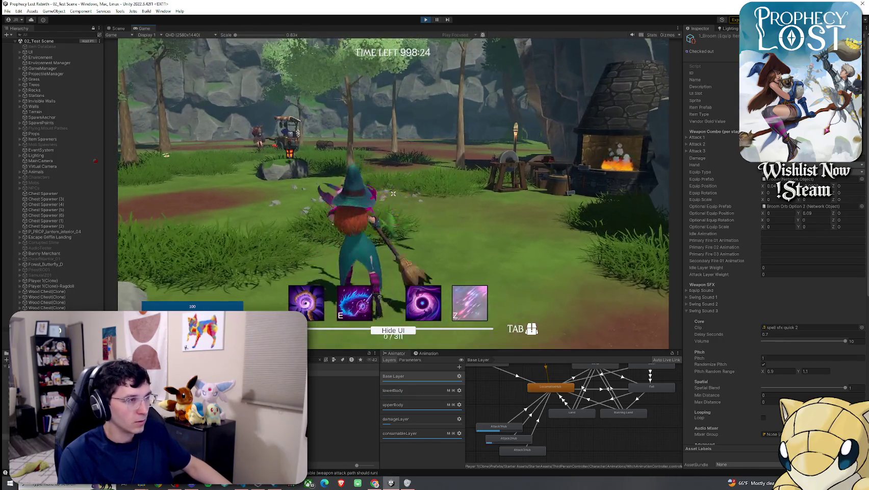
# Run the broom slash combo, then run the witch forward across the meadow
pyautogui.click(393, 193)
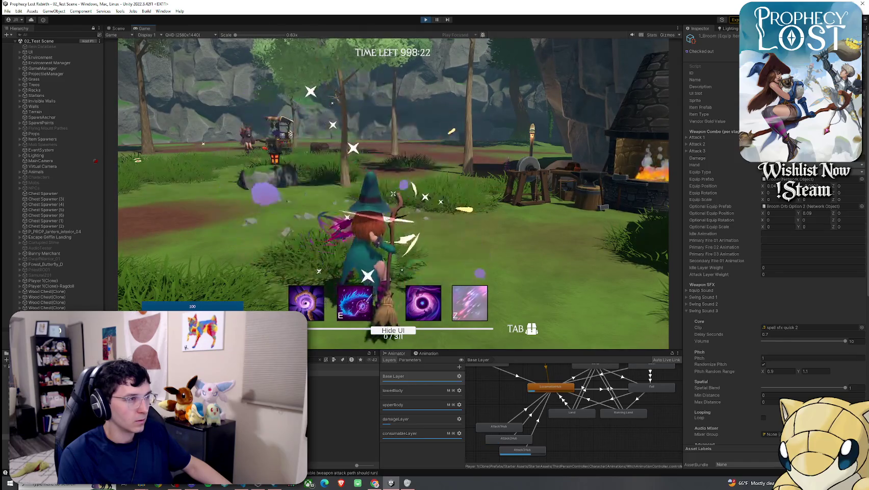
pyautogui.click(393, 193)
pyautogui.click(393, 193)
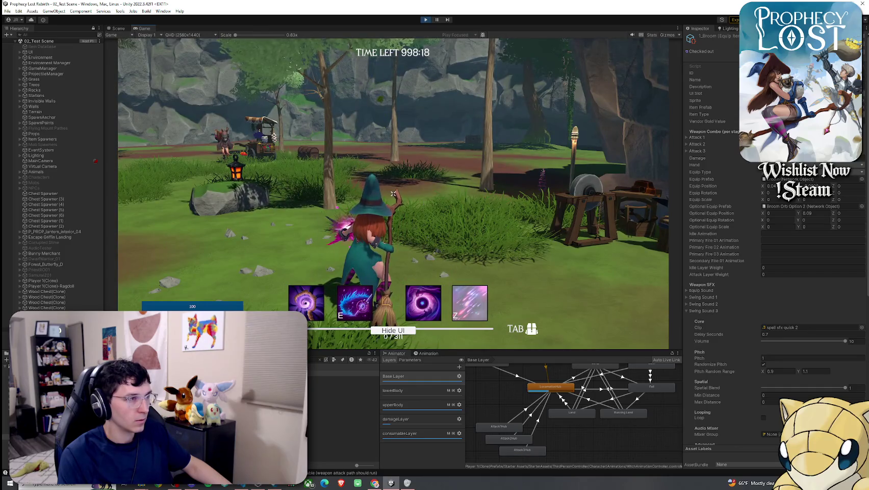
pyautogui.press('w')
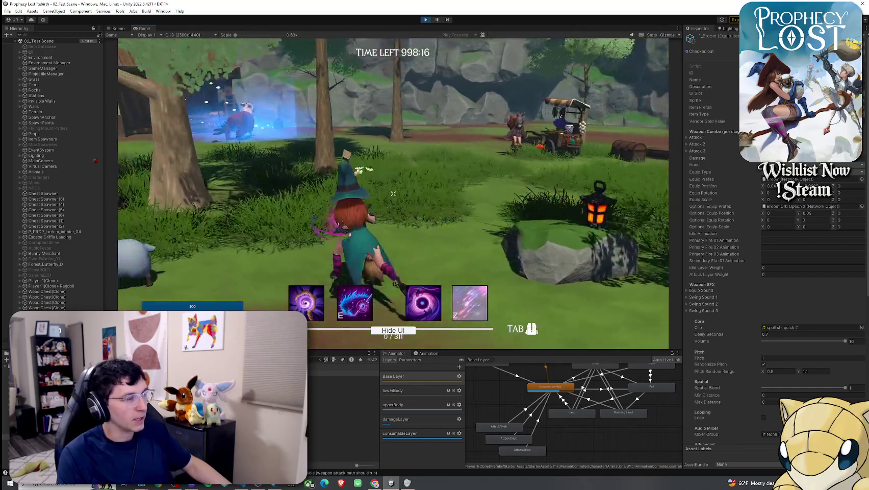
pyautogui.press('w')
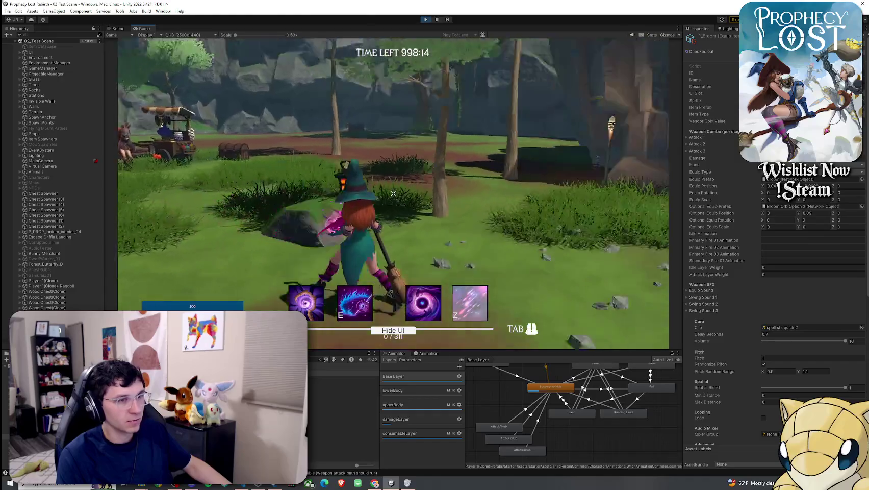
pyautogui.press('w')
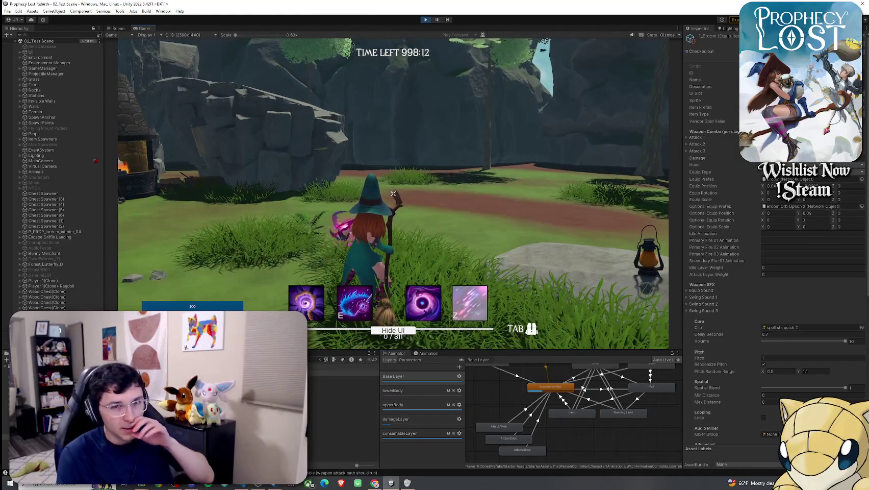
# Ride the broom to the stone pedestal and finish the slash combo with the burst attack
pyautogui.press('w')
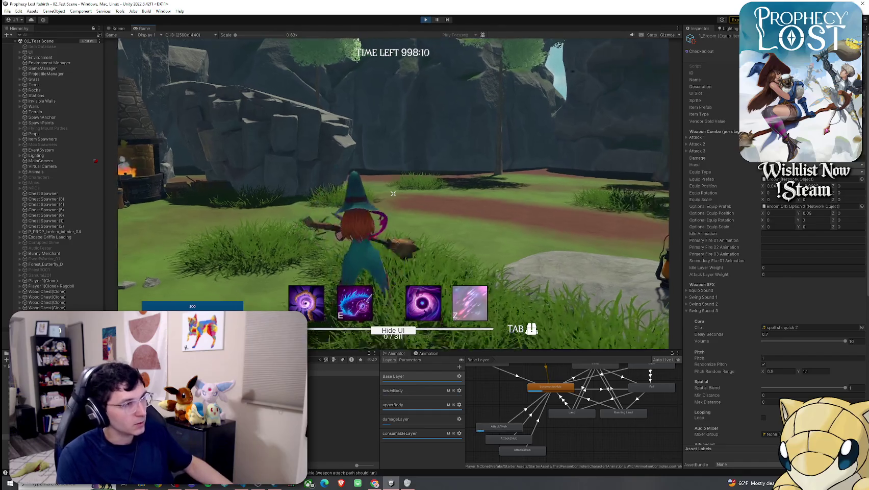
pyautogui.press('w')
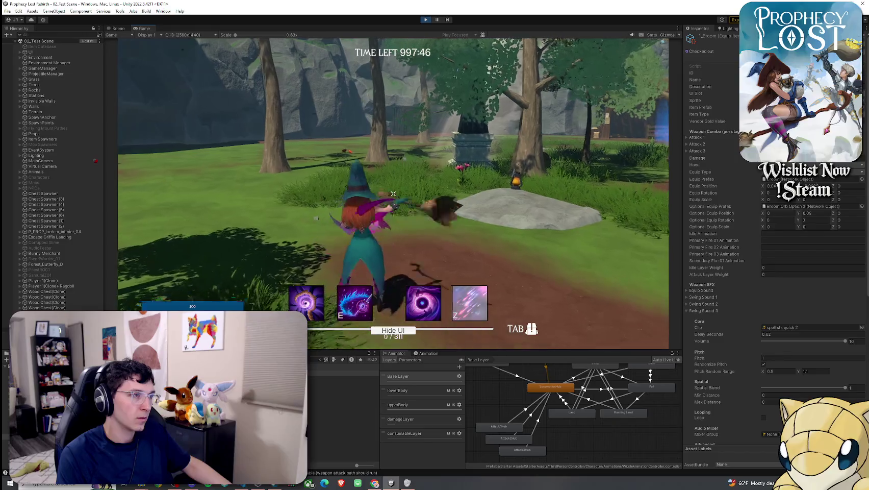
pyautogui.click(393, 193)
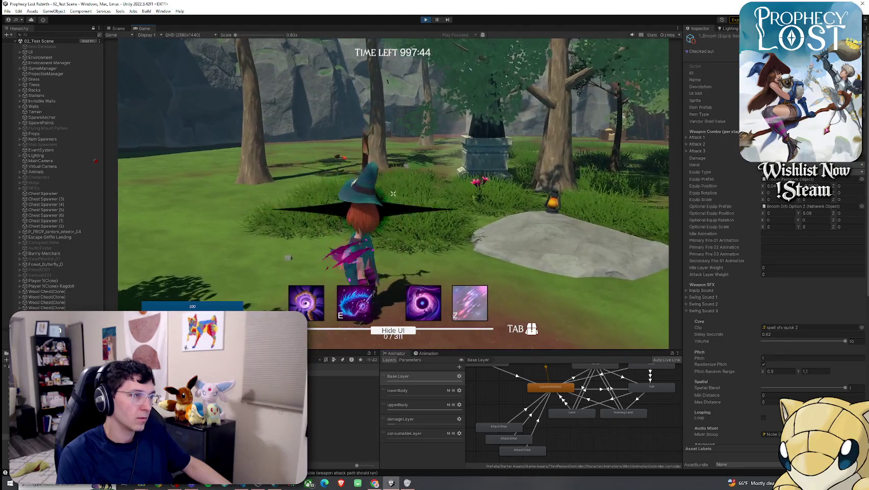
pyautogui.click(392, 193)
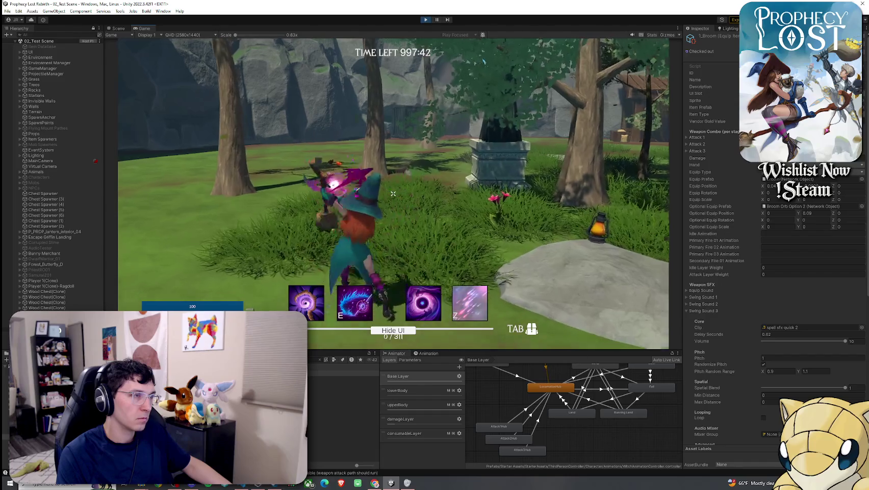
pyautogui.press('w')
pyautogui.click(392, 193)
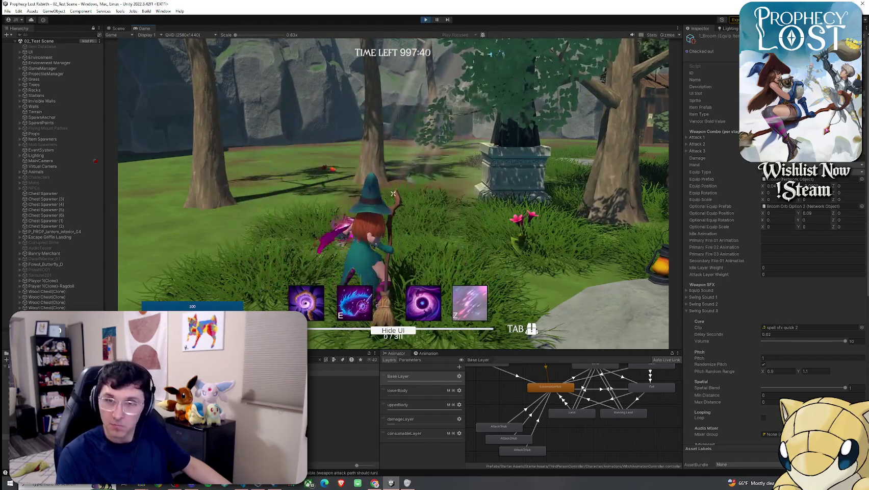
# Swing near the forge, mount and dismount the broom, and attack on top of the rock
pyautogui.press('super')
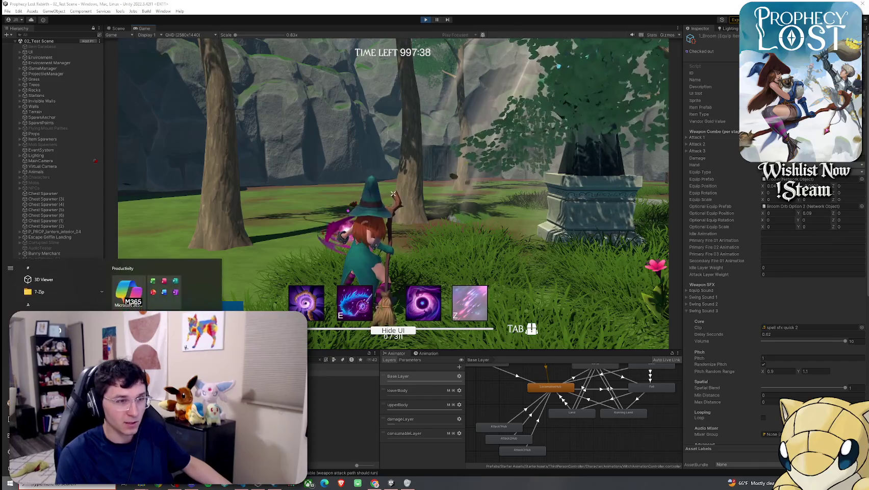
pyautogui.press('super')
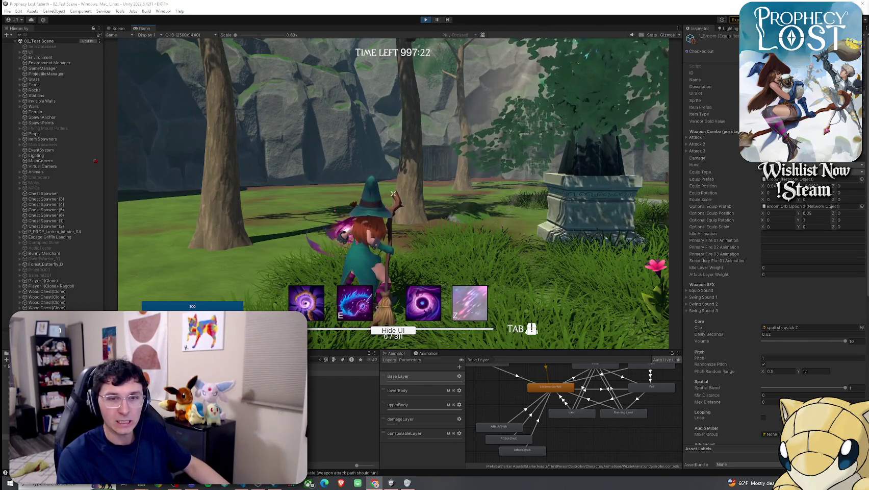
pyautogui.moveTo(393, 193)
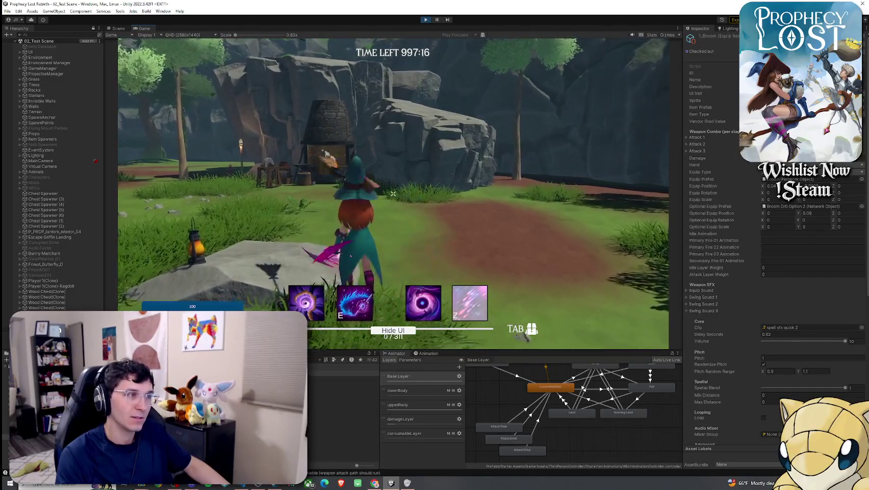
pyautogui.click(393, 194)
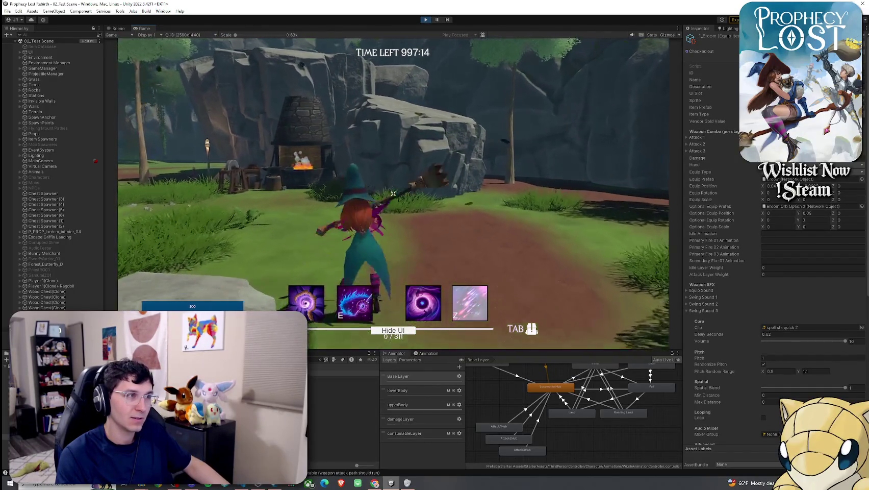
pyautogui.press('f')
pyautogui.click(393, 193)
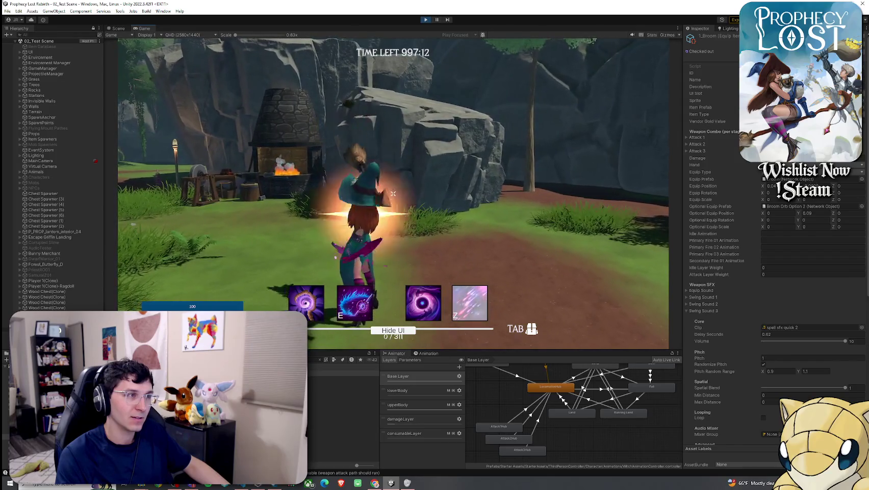
pyautogui.press('w')
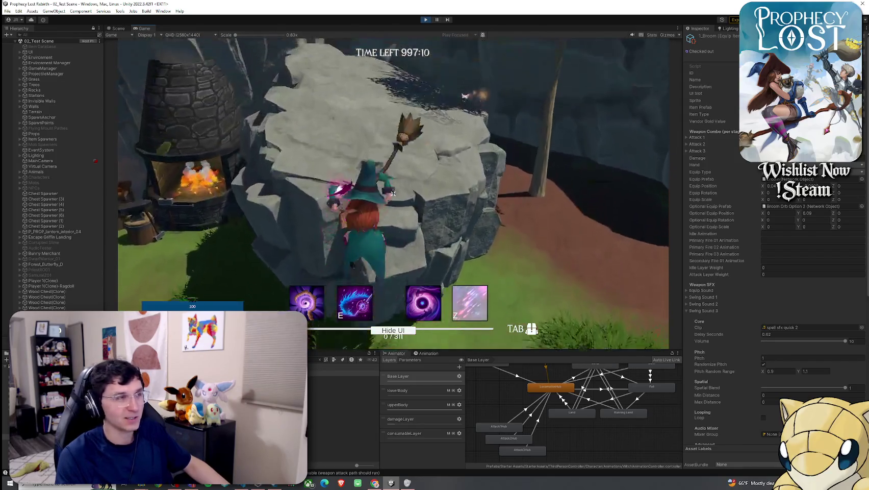
pyautogui.click(393, 193)
# Show the Zodgy sounds folder's details in the Inspector
pyautogui.press('super')
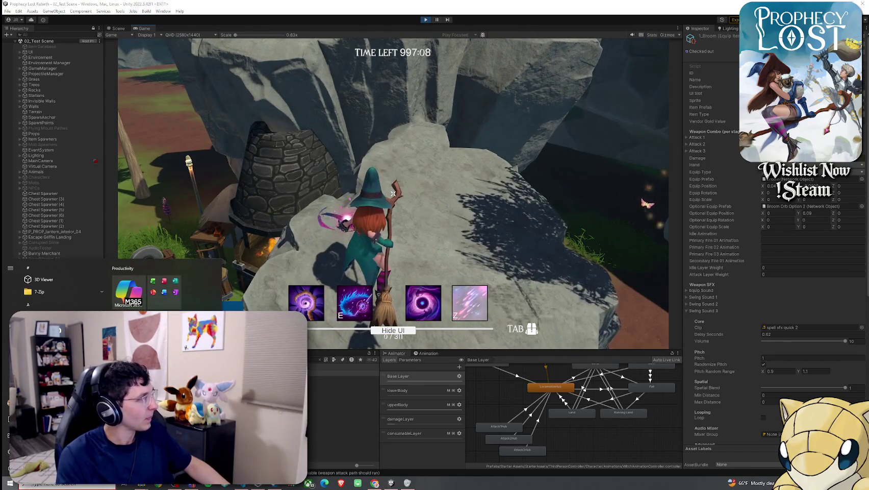
pyautogui.press('super')
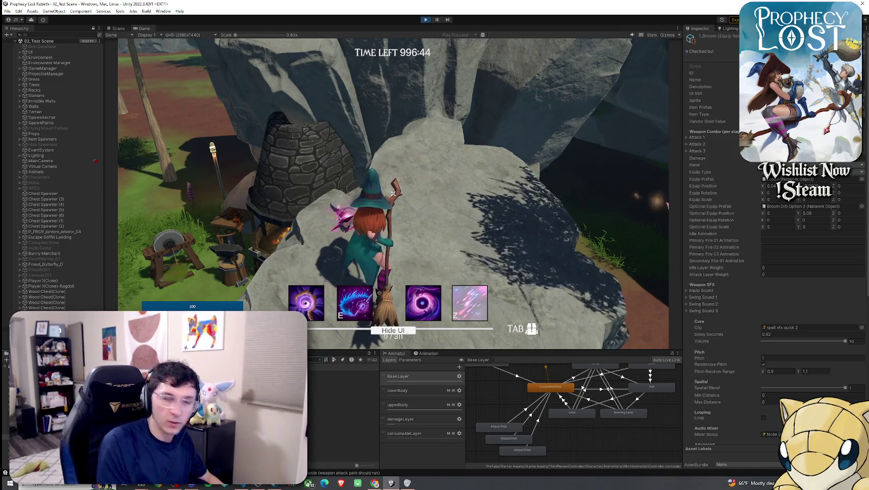
pyautogui.press('Return')
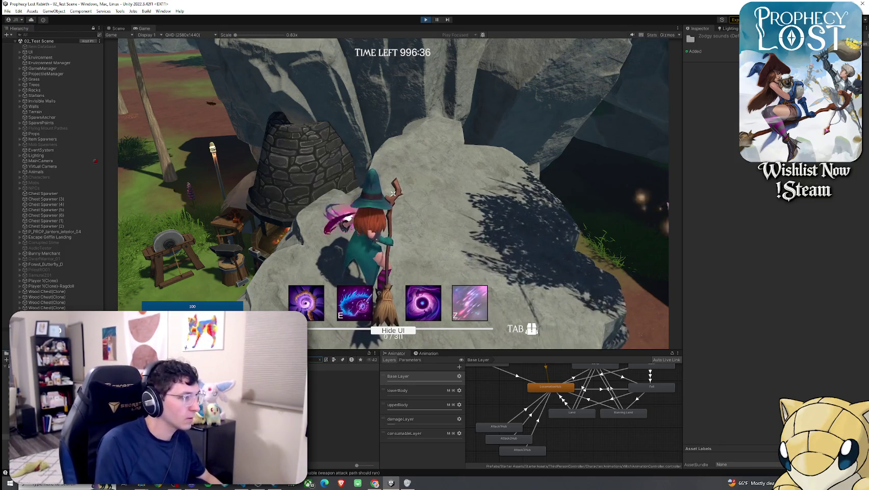
# Assign the spell sfx quick 3 clip to the broom's Swing Sound 3
pyautogui.click(343, 373)
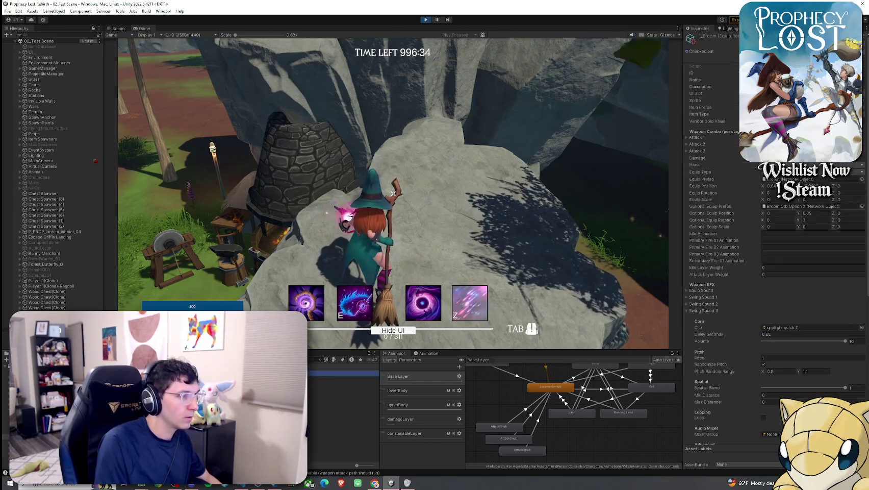
pyautogui.click(863, 327)
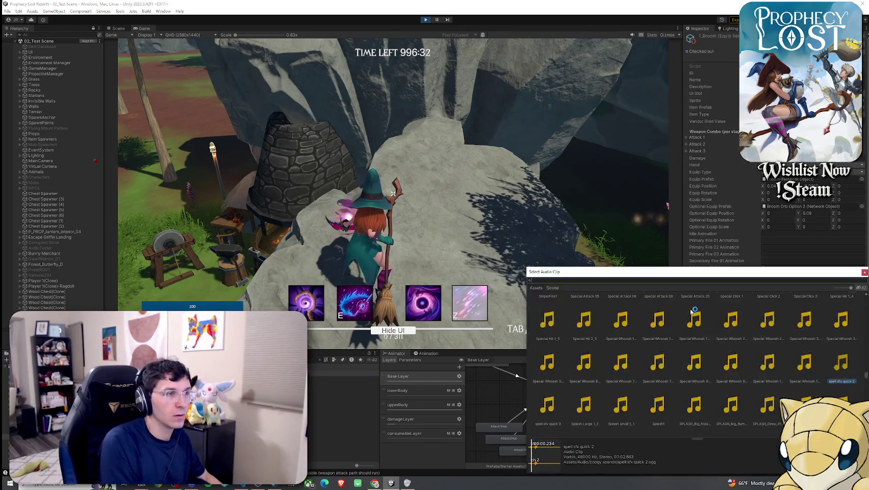
pyautogui.write('sfx qui')
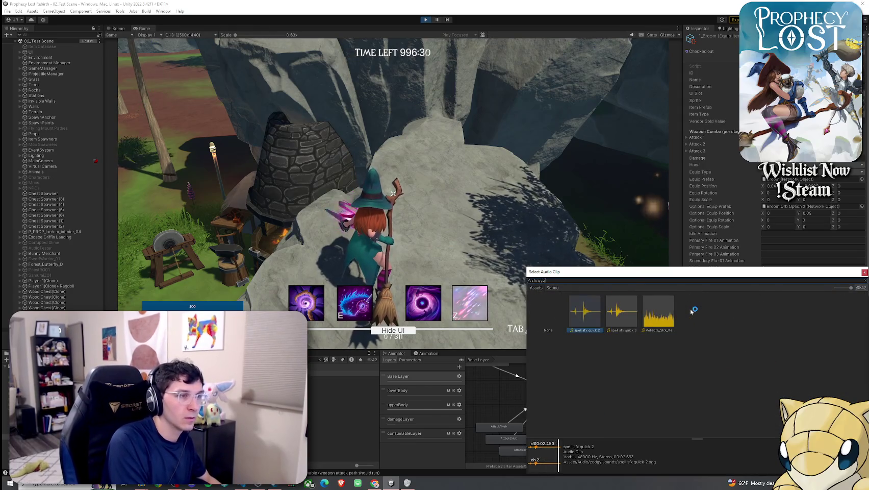
pyautogui.press('BackSpace')
pyautogui.press('BackSpace')
pyautogui.write('u')
pyautogui.click(576, 318)
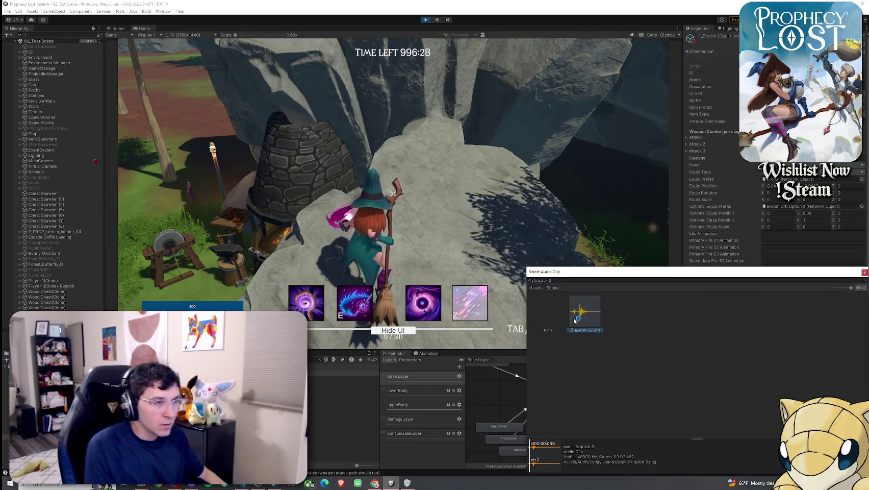
pyautogui.doubleClick(597, 319)
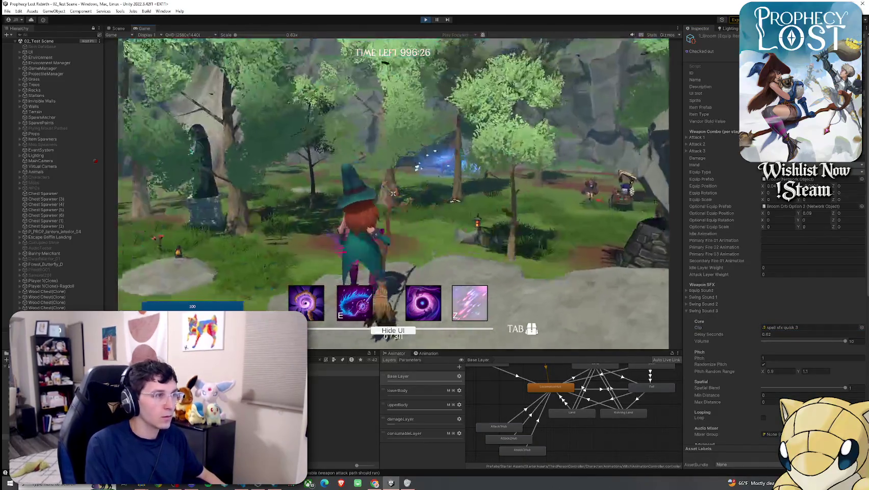
# Swing the broom repeatedly near the grinding wheel to hear the new sound and burst finisher
pyautogui.press('w')
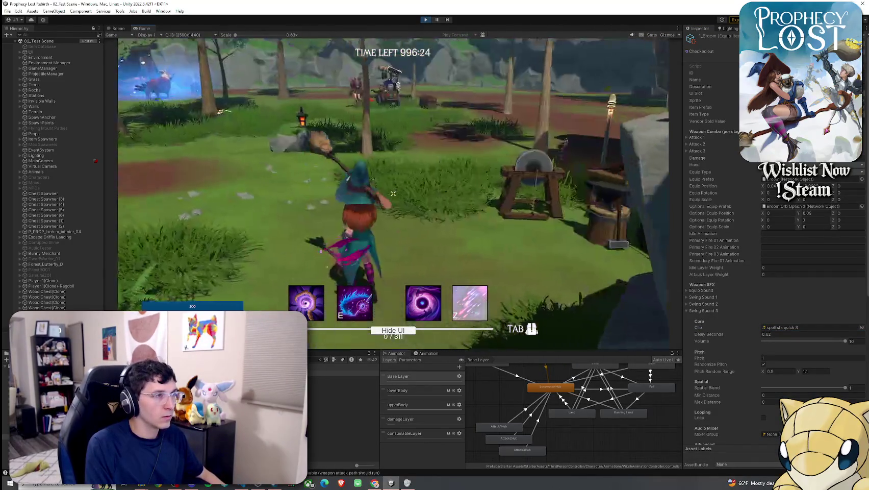
pyautogui.click(393, 193)
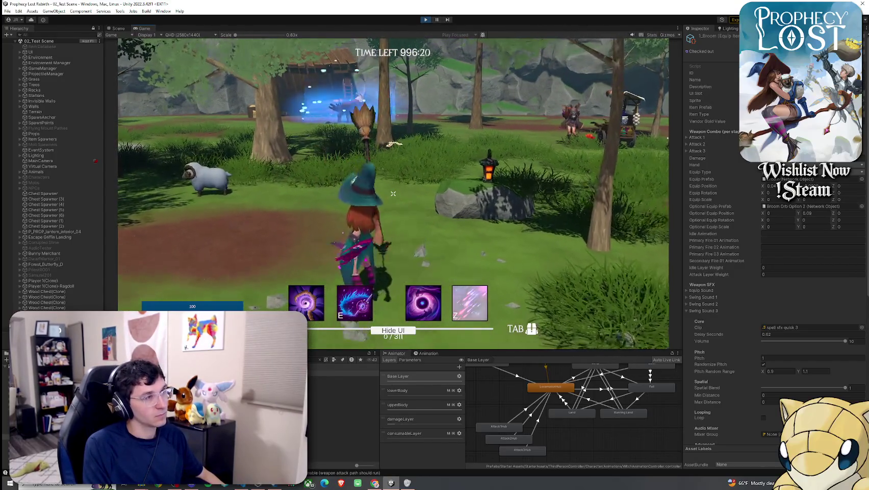
pyautogui.click(393, 194)
pyautogui.click(392, 194)
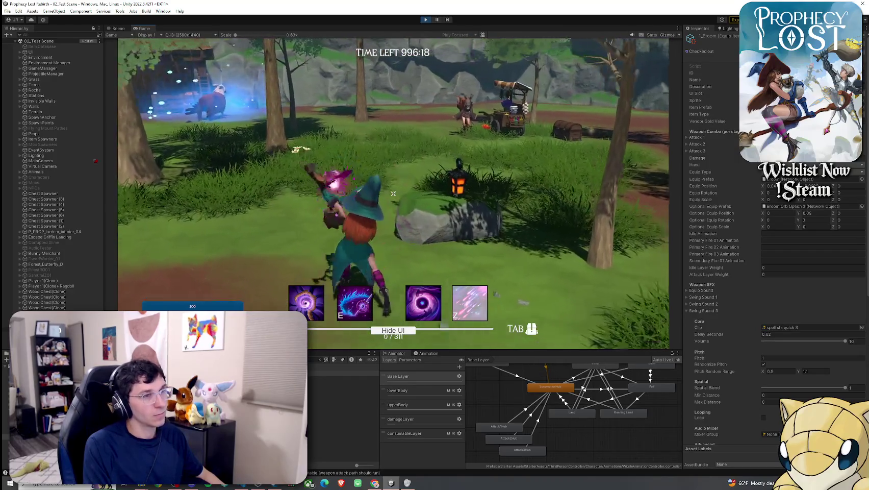
pyautogui.click(393, 194)
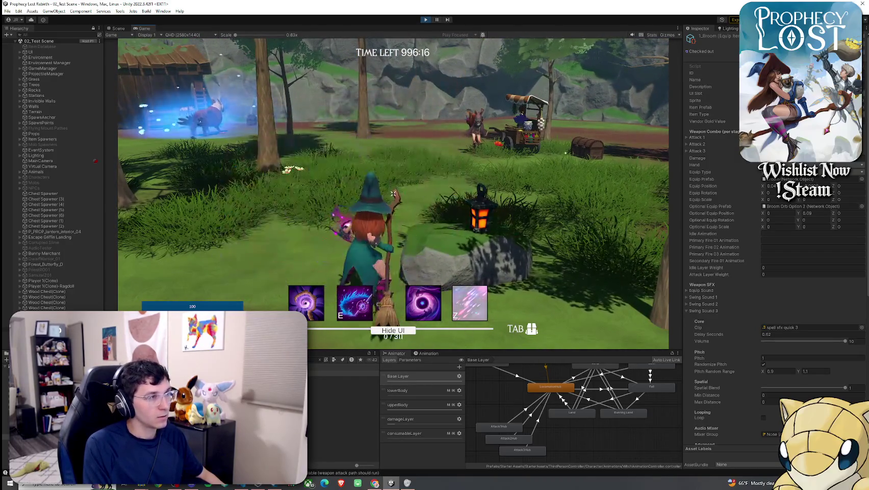
pyautogui.click(392, 193)
pyautogui.click(393, 194)
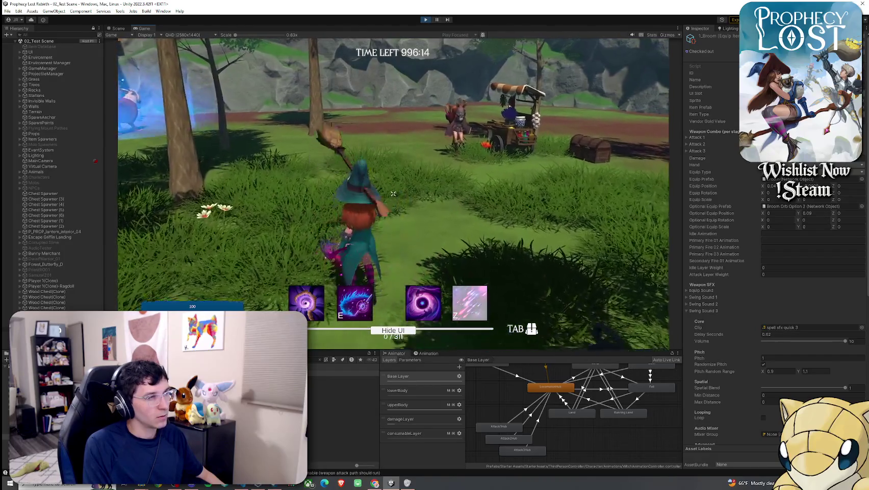
pyautogui.click(393, 193)
pyautogui.click(393, 193)
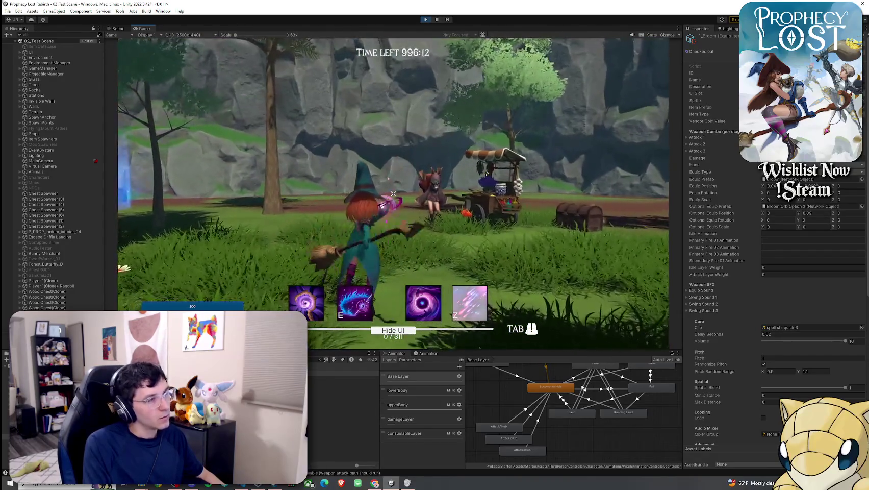
pyautogui.click(392, 193)
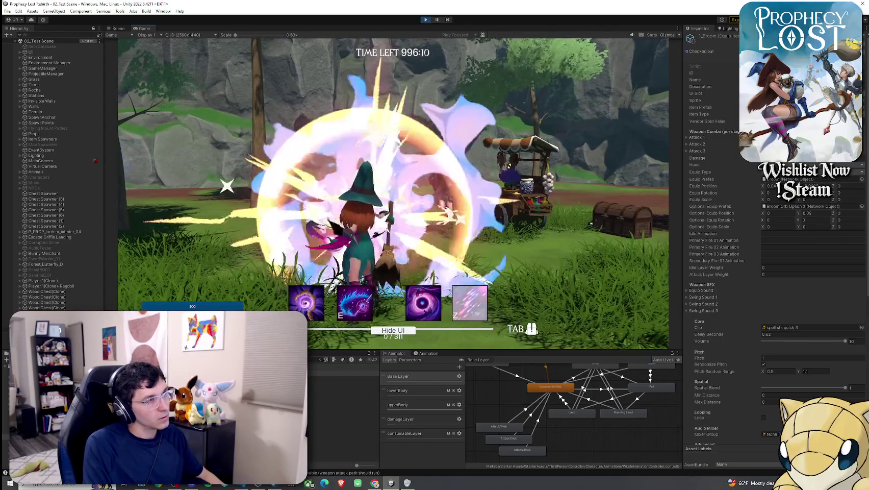
pyautogui.press('super')
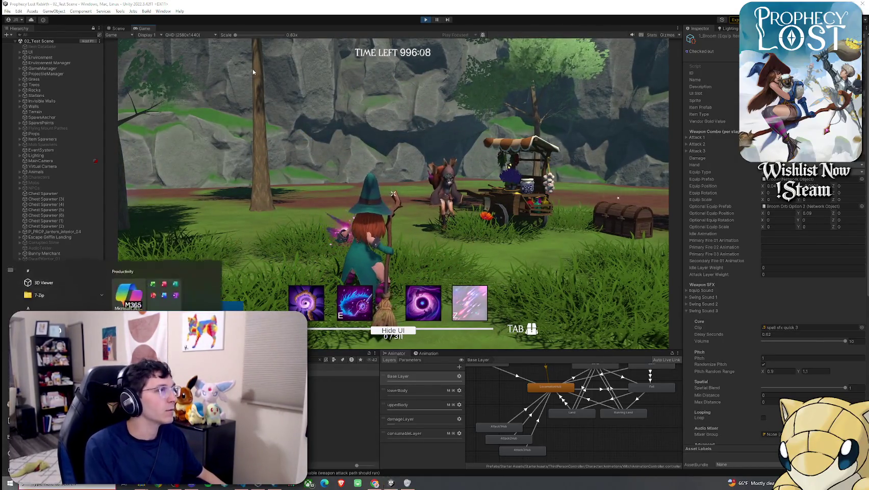
# Maximize the Game view, walk toward the girl and cart, and swing the broom four times
pyautogui.click(147, 28)
pyautogui.hotkey('shift', 'space')
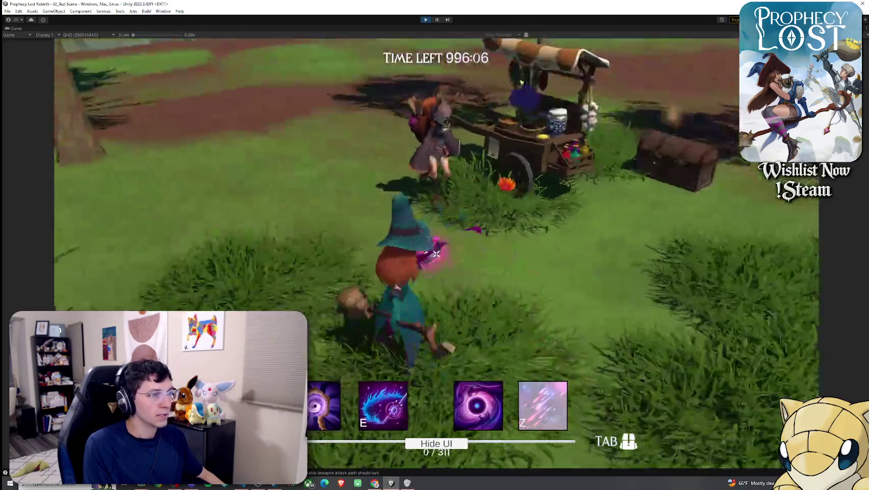
pyautogui.press('w')
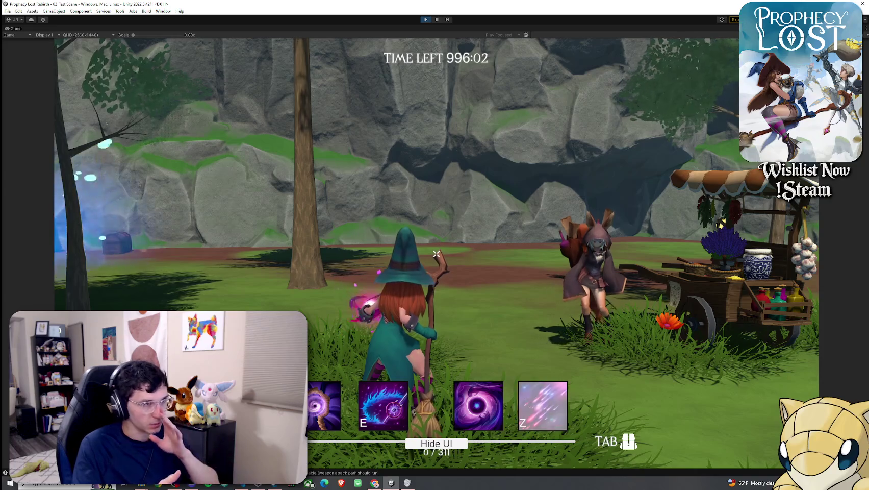
pyautogui.press('w')
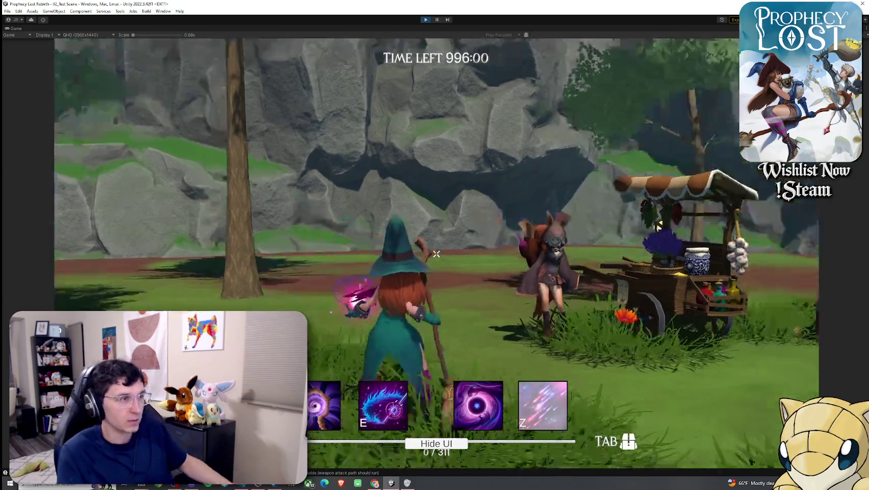
pyautogui.press('w')
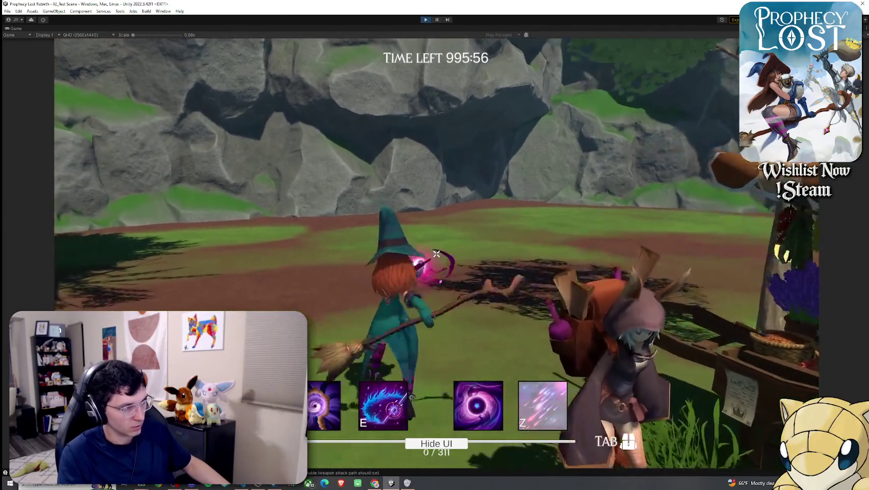
pyautogui.click(436, 254)
pyautogui.click(436, 254)
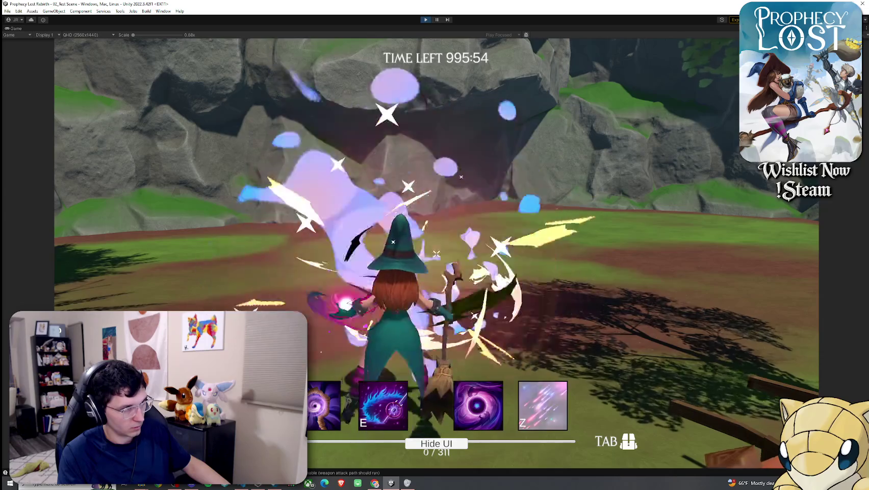
pyautogui.click(436, 254)
pyautogui.click(436, 254)
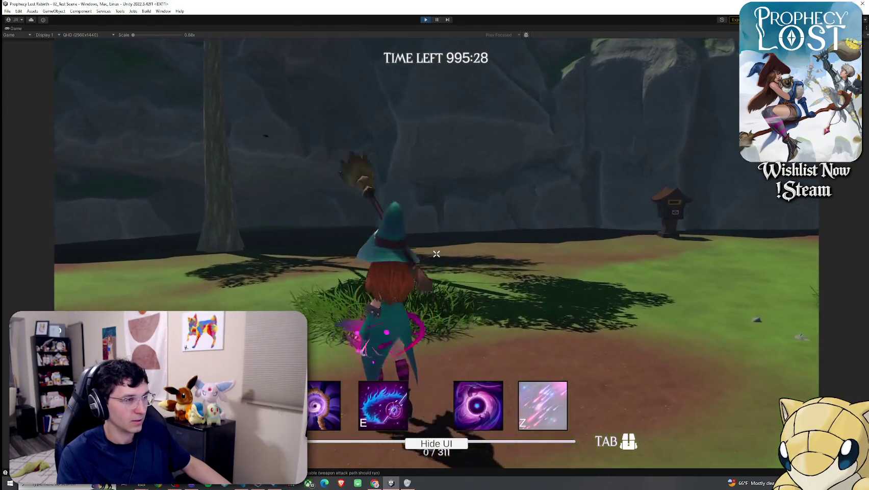
# Walk the witch through the forest, across the cliff-top rock, and back into the meadow
pyautogui.press('w')
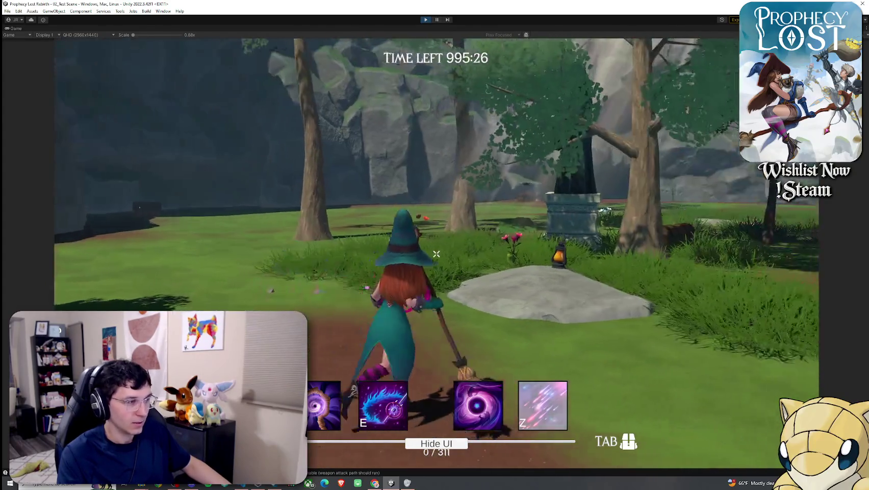
pyautogui.press('d')
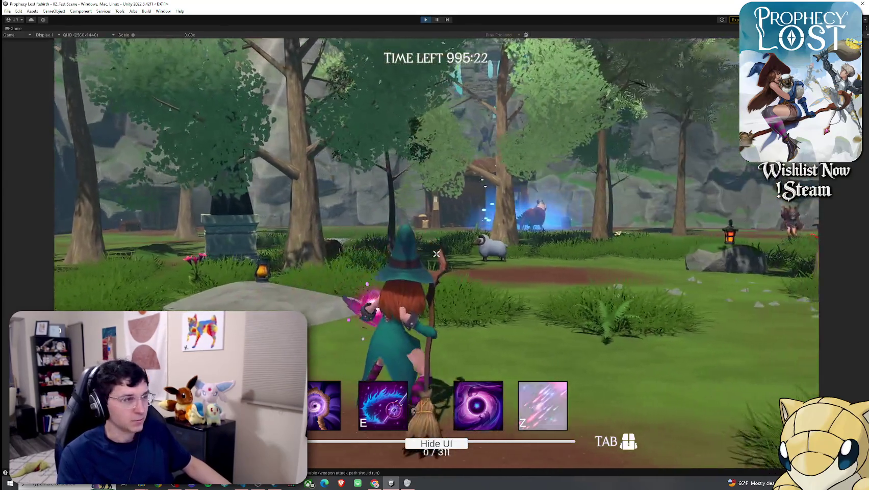
pyautogui.press('w')
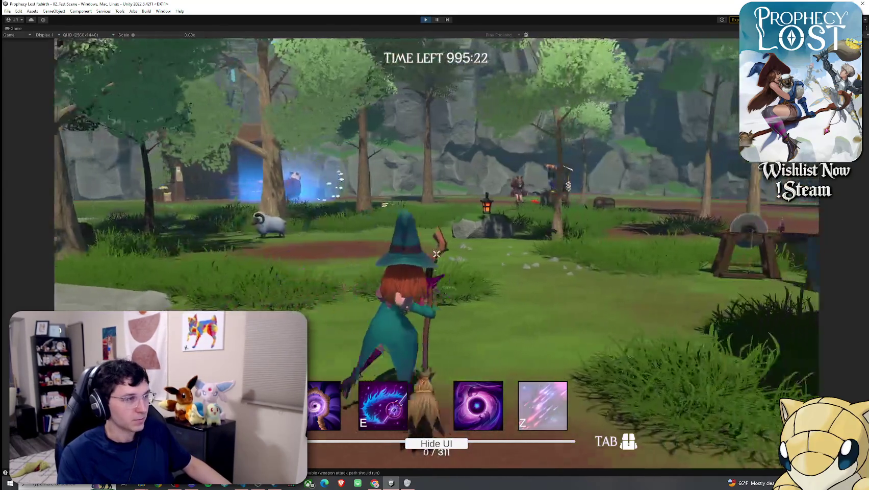
pyautogui.press('w')
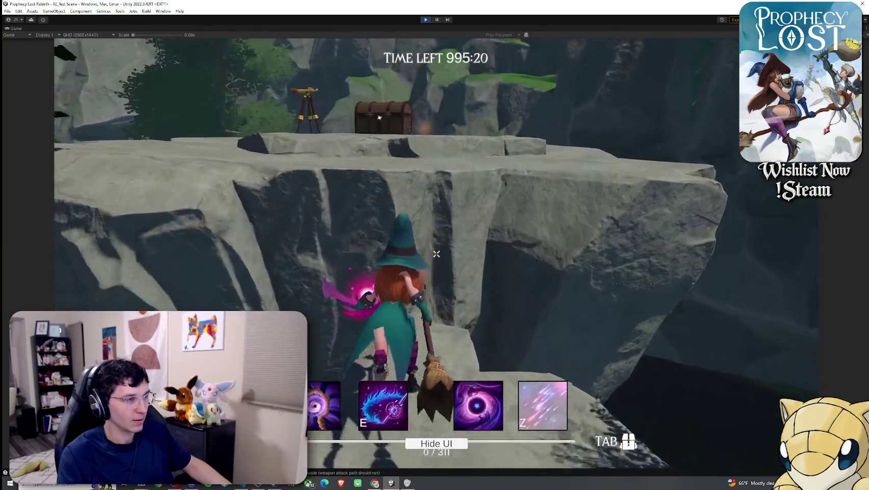
pyautogui.press('w')
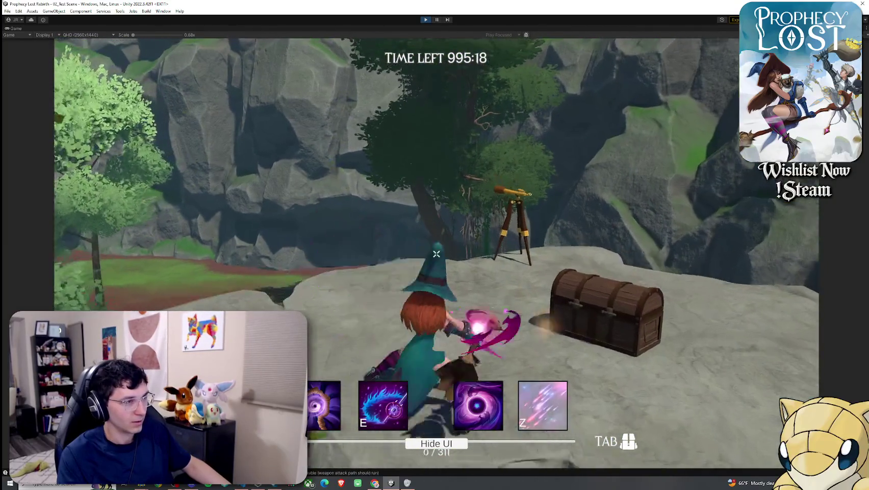
pyautogui.press('w')
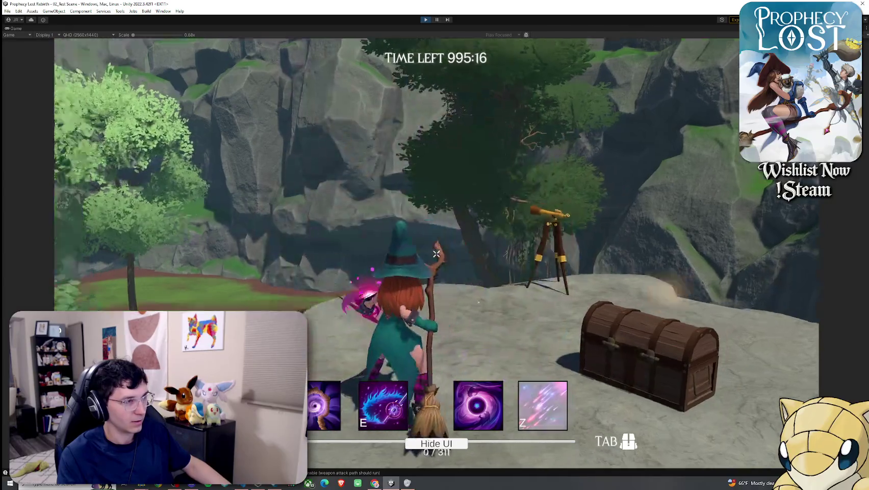
pyautogui.press('w')
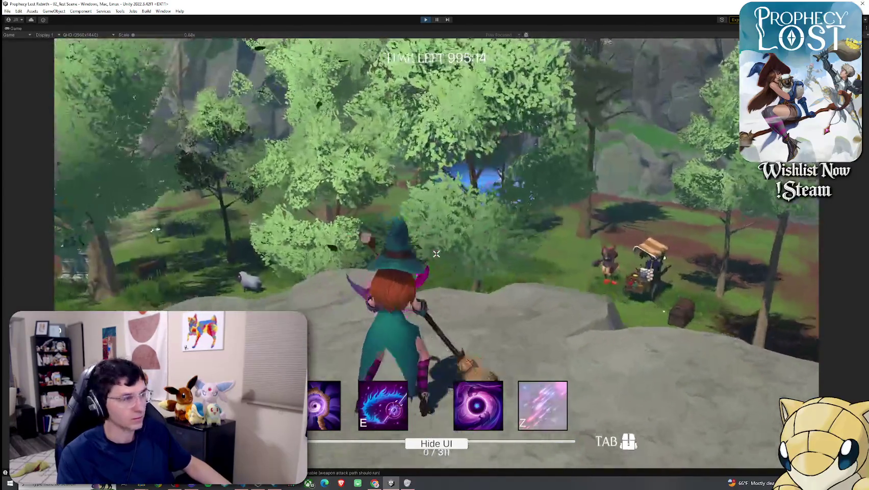
pyautogui.press('w')
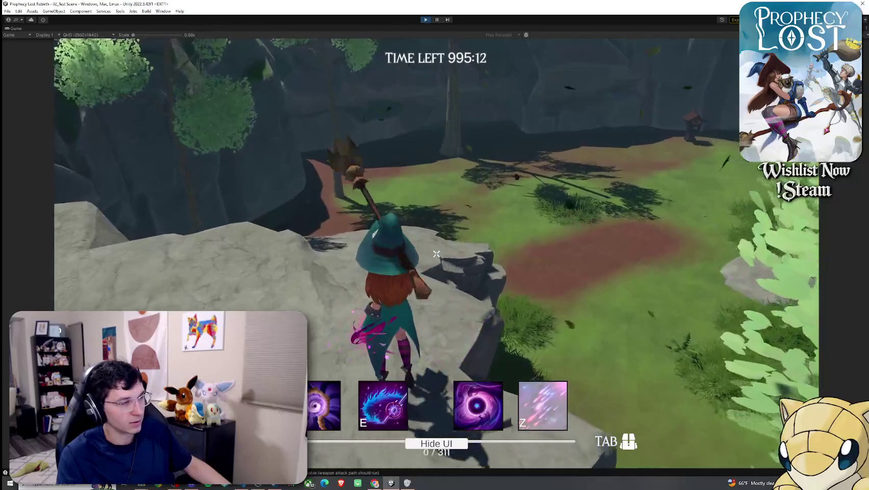
pyautogui.press('w')
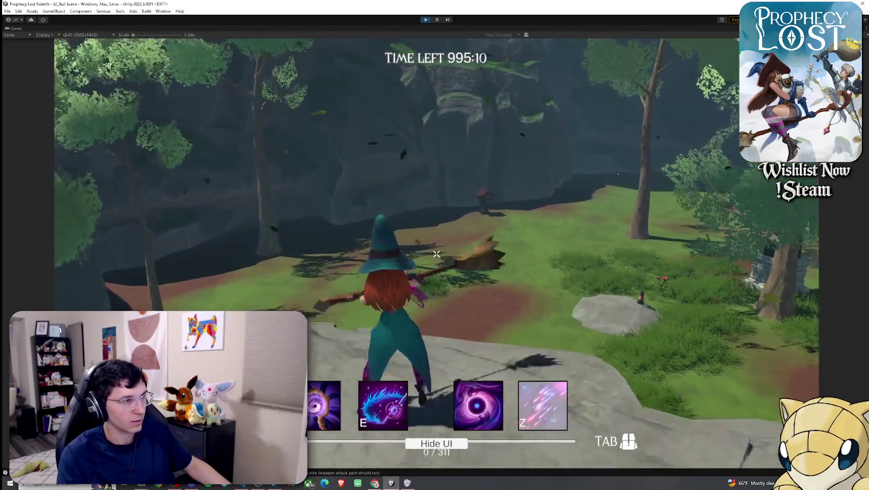
pyautogui.press('w')
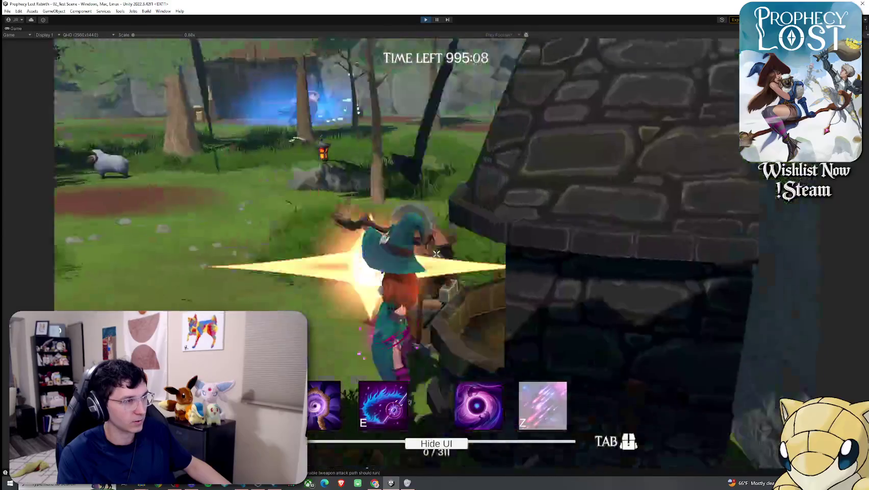
pyautogui.press('w')
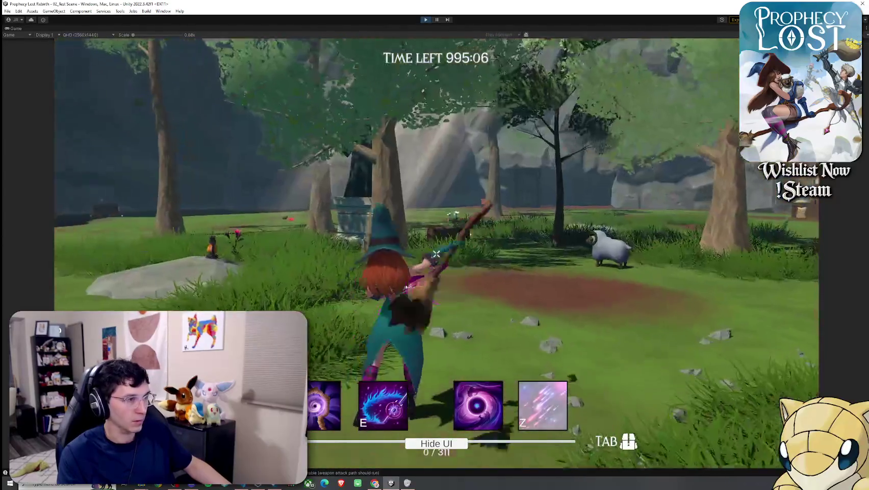
# Fire pink broom slashes while advancing toward the sheep and past the tree
pyautogui.click(437, 253)
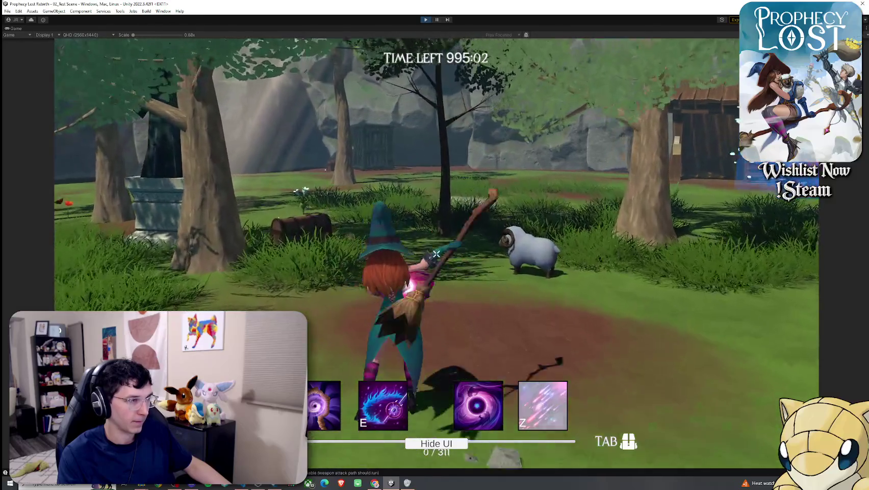
pyautogui.click(437, 253)
pyautogui.press('w')
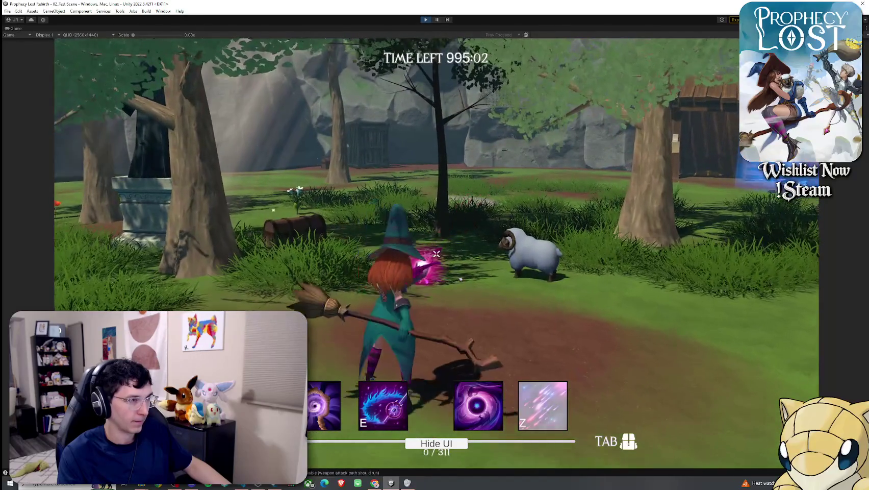
pyautogui.press('w')
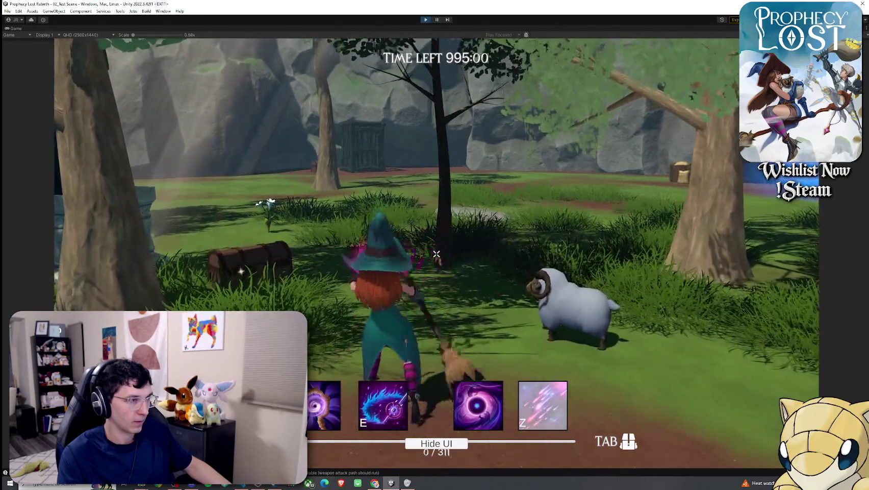
pyautogui.click(437, 253)
pyautogui.press('w')
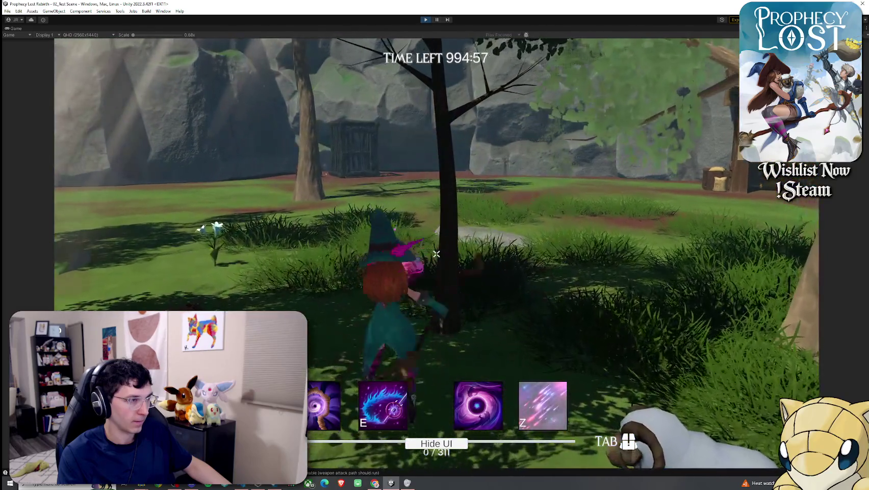
pyautogui.click(437, 253)
pyautogui.press('w')
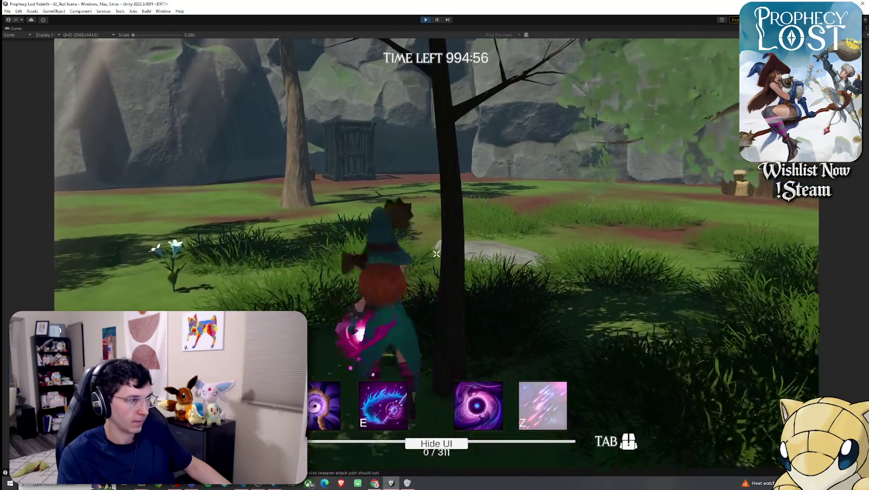
# Fire burst attacks while moving around the tree toward the hut and stone pillar
pyautogui.click(436, 253)
pyautogui.press('w')
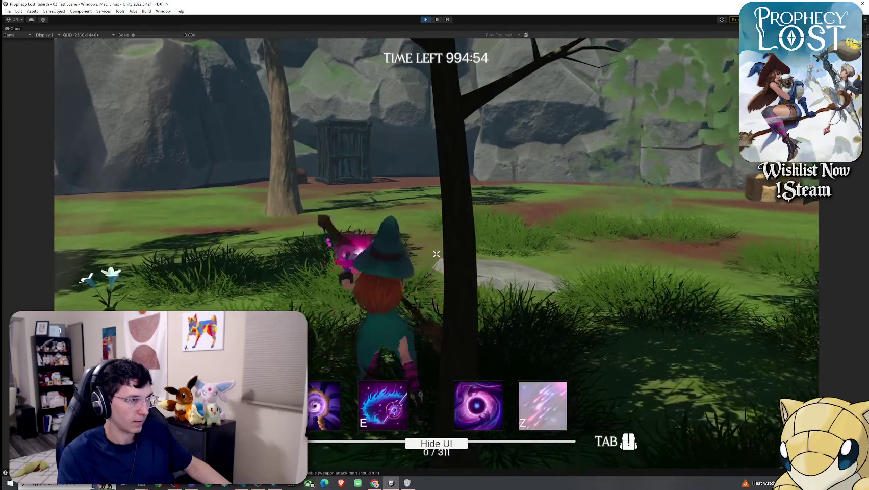
pyautogui.click(437, 254)
pyautogui.press('w')
pyautogui.click(436, 254)
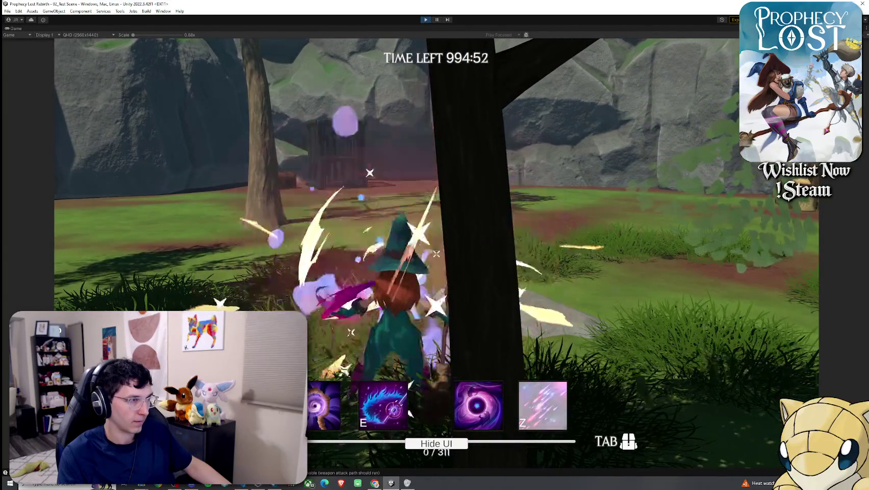
pyautogui.press('w')
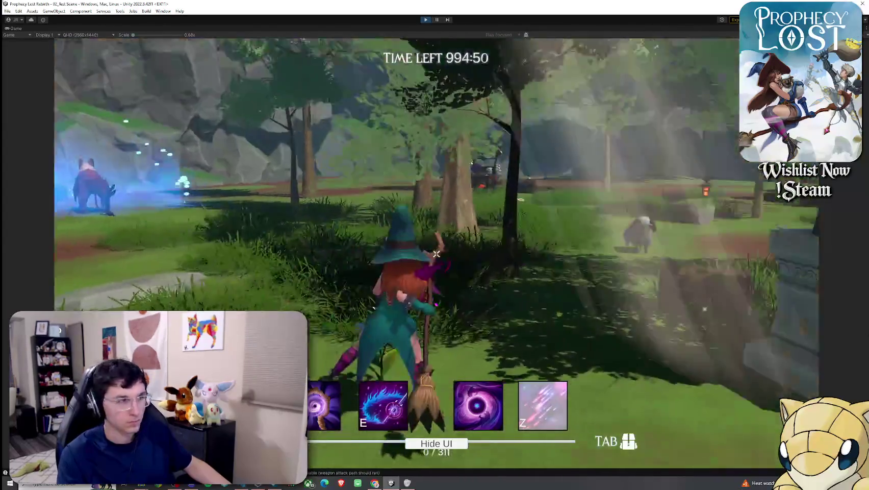
pyautogui.press('w')
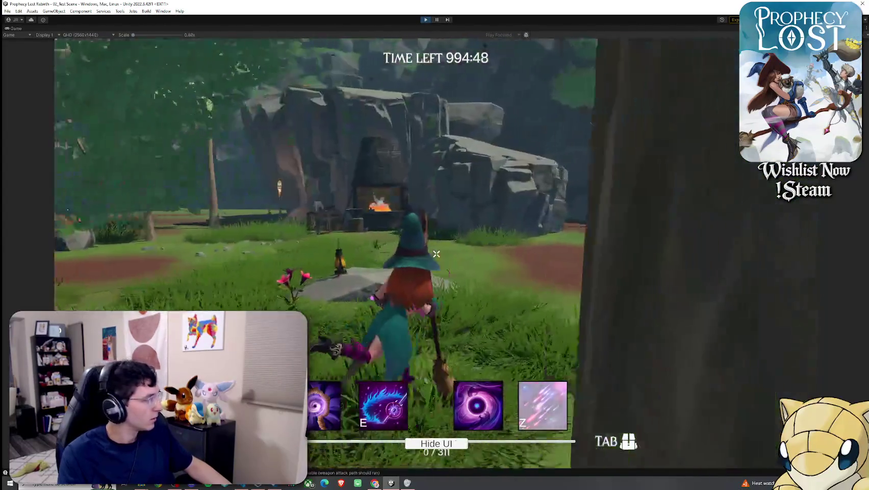
pyautogui.press('super')
# Restore the normal editor layout and run the witch toward the tower
pyautogui.doubleClick(15, 29)
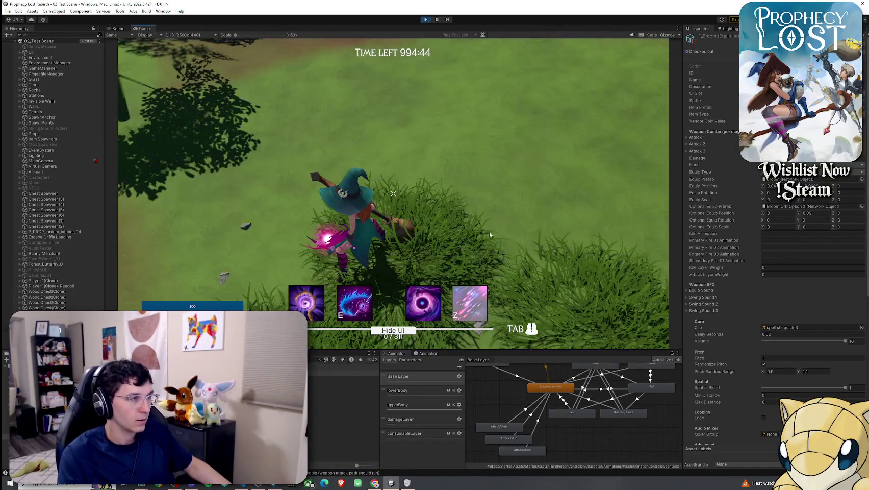
pyautogui.click(488, 232)
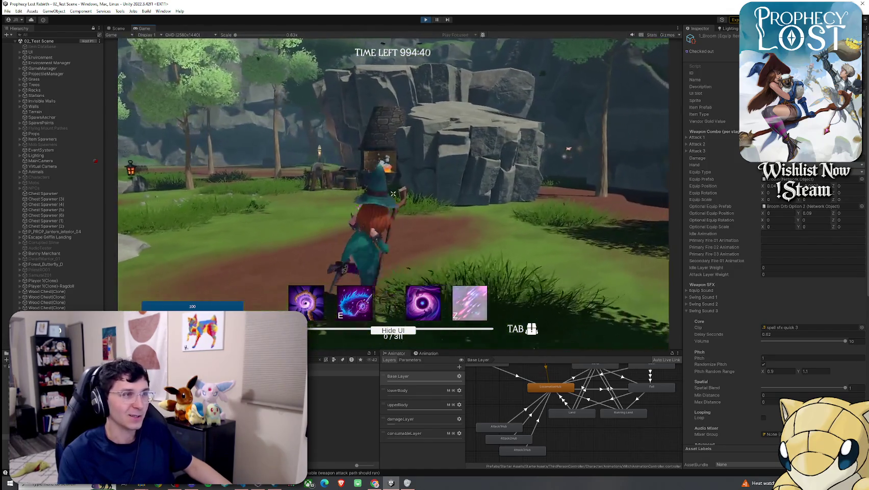
pyautogui.press('w')
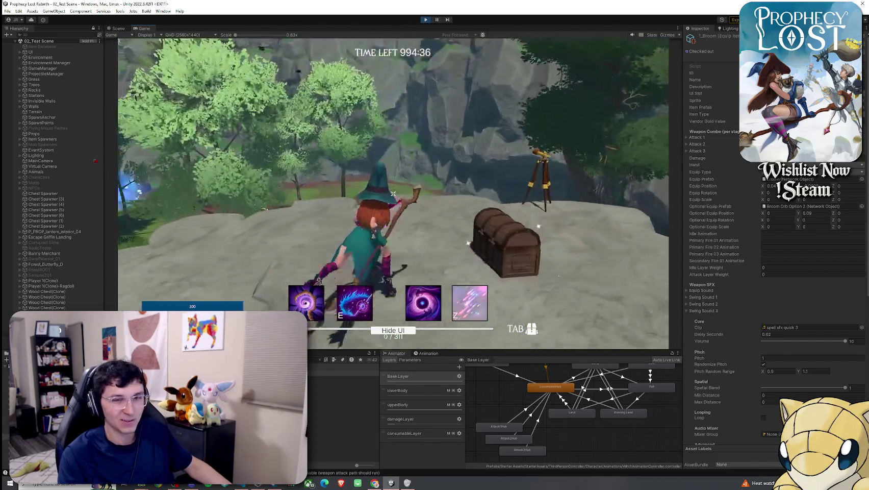
# Swing the broom four times to check its pink glow and slash bursts
pyautogui.click(393, 193)
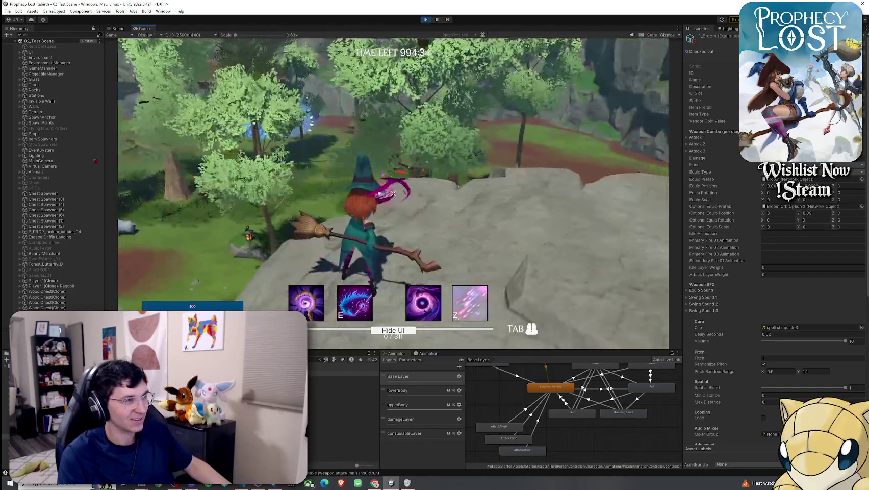
pyautogui.click(393, 194)
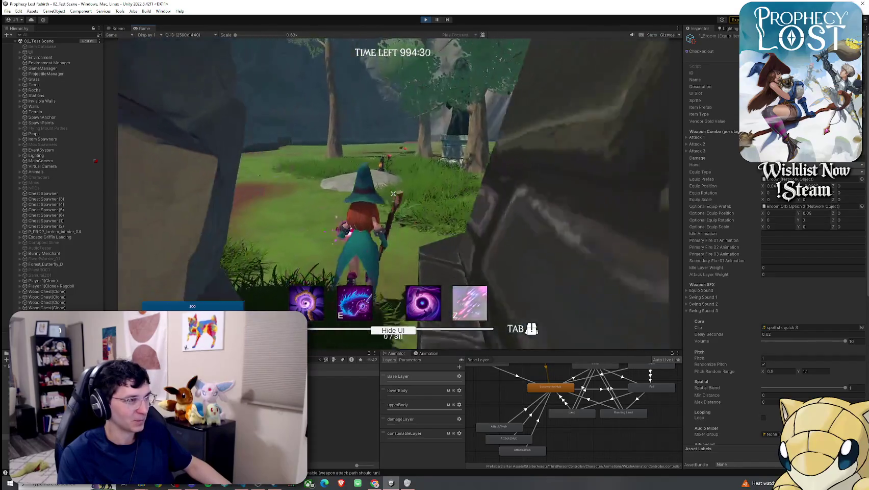
pyautogui.click(393, 194)
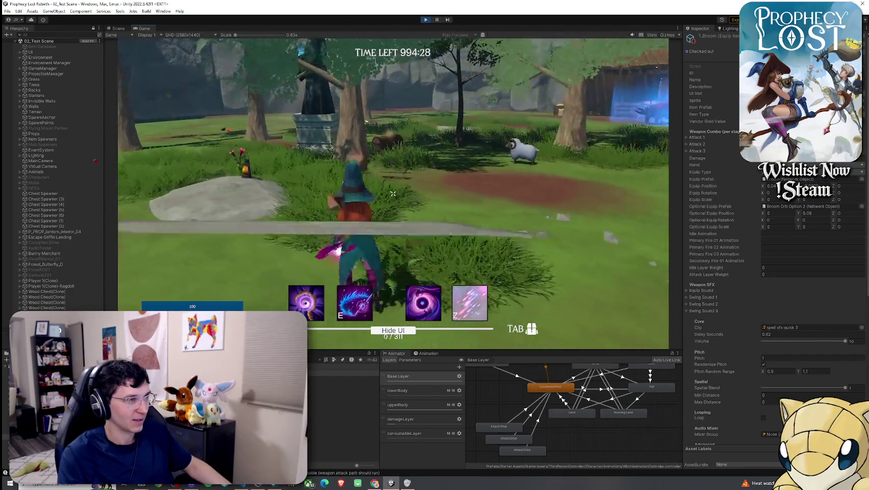
pyautogui.click(393, 193)
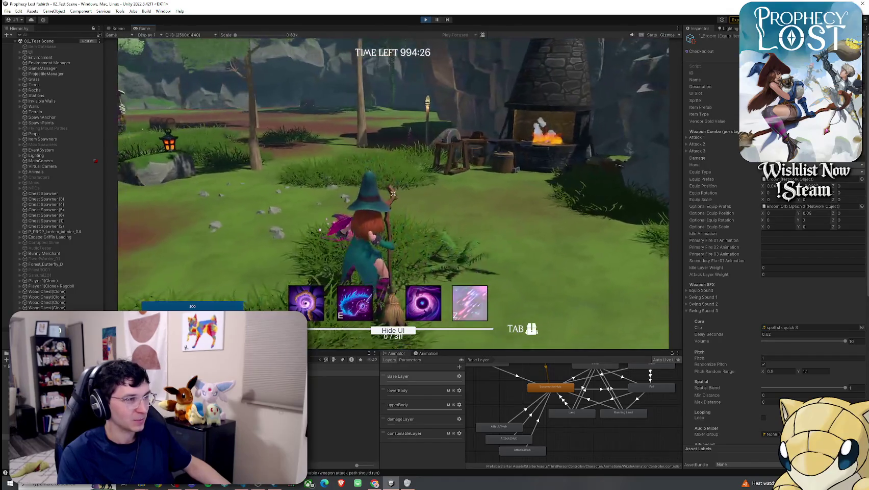
pyautogui.press('super')
pyautogui.scroll(-5, 729, 378)
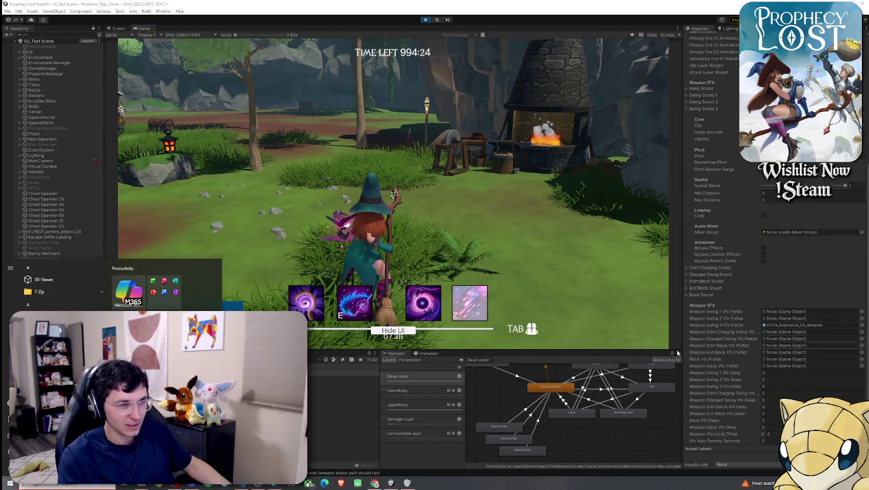
# Enlarge the Animator graph area and rotate the Broom_001_C01 mesh preview in the Inspector
pyautogui.press('super')
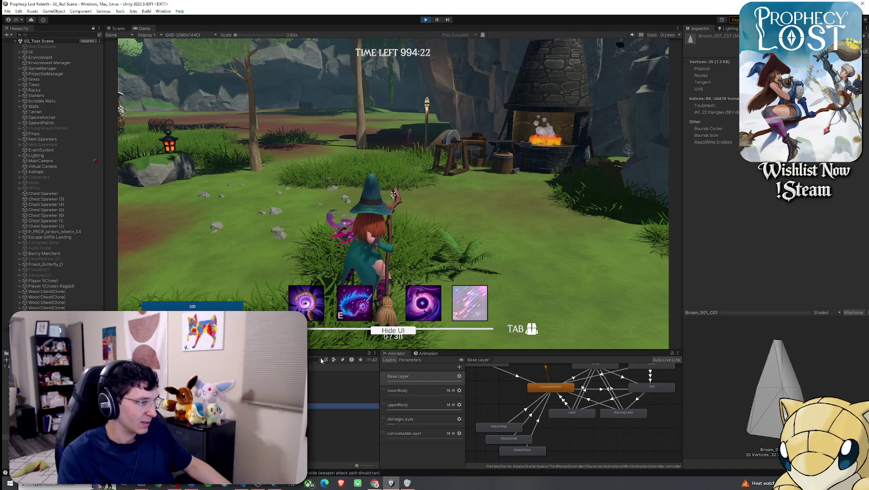
pyautogui.moveTo(336, 350); pyautogui.dragTo(336, 325)
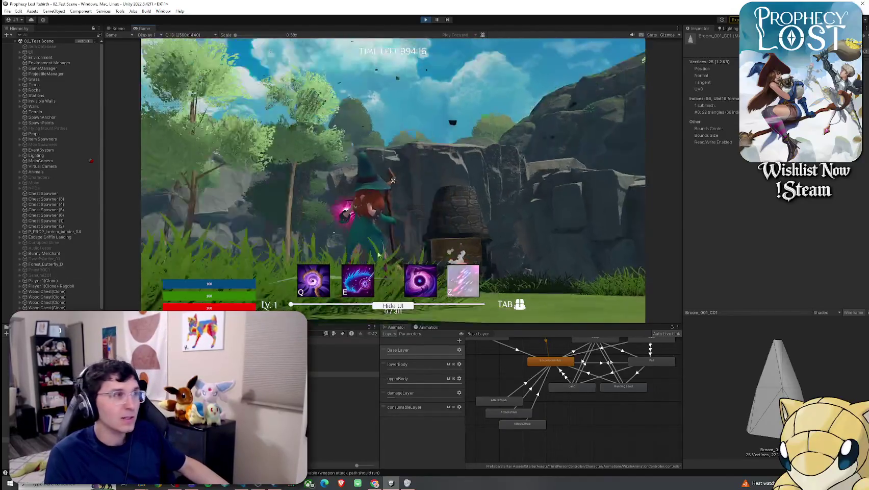
pyautogui.press('super')
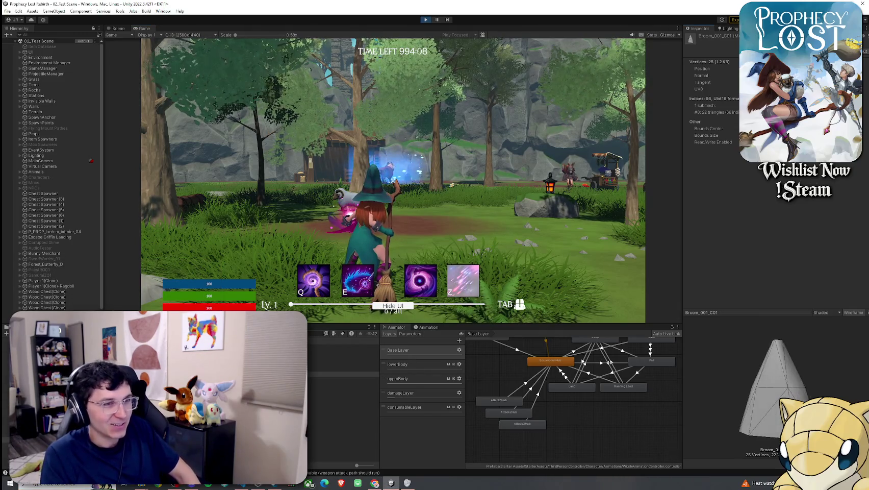
pyautogui.moveTo(768, 430)
pyautogui.mouseDown()
pyautogui.moveTo(712, 397)
pyautogui.moveTo(748, 395)
pyautogui.mouseUp()
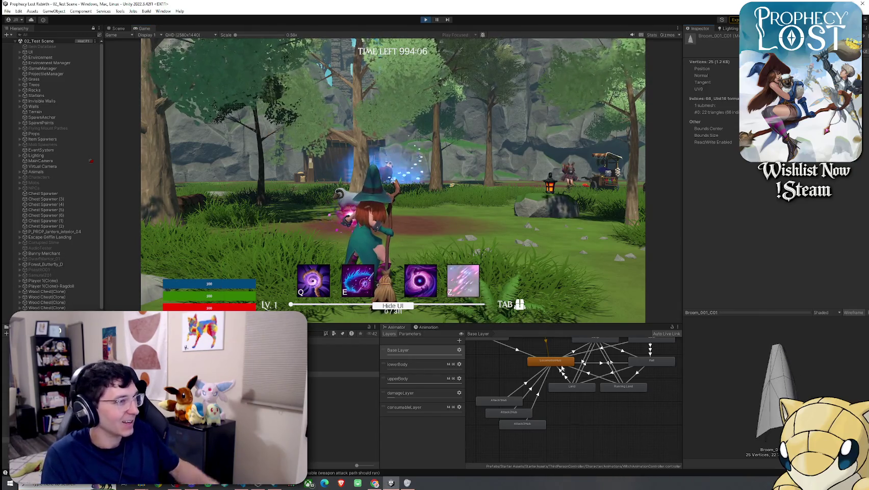
# Walk the witch across the rock past the chest and down into the valley toward the shrine
pyautogui.click(478, 317)
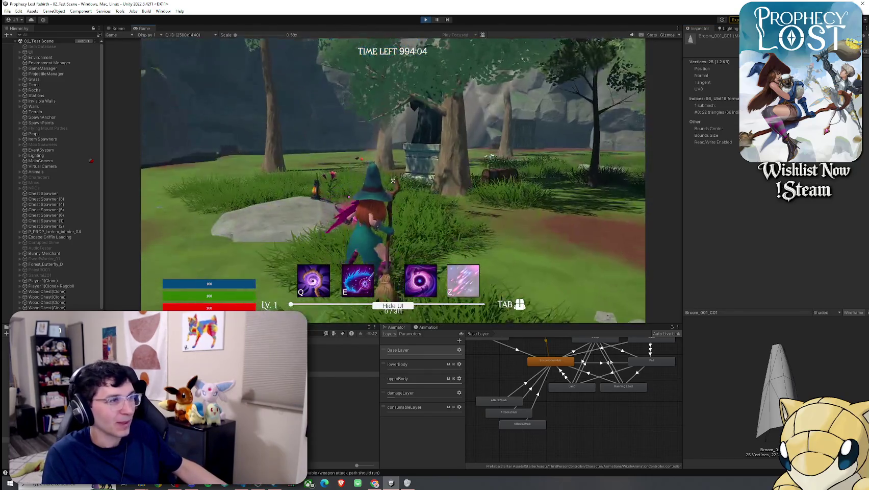
pyautogui.press('w')
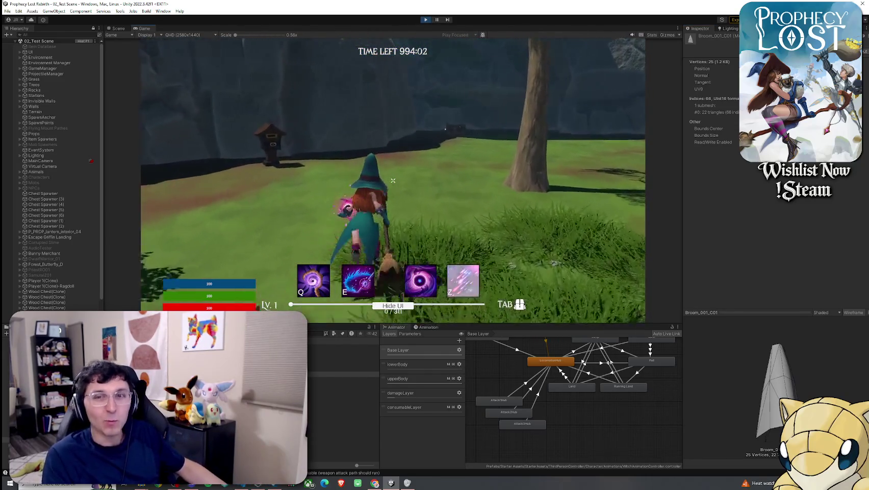
pyautogui.press('w')
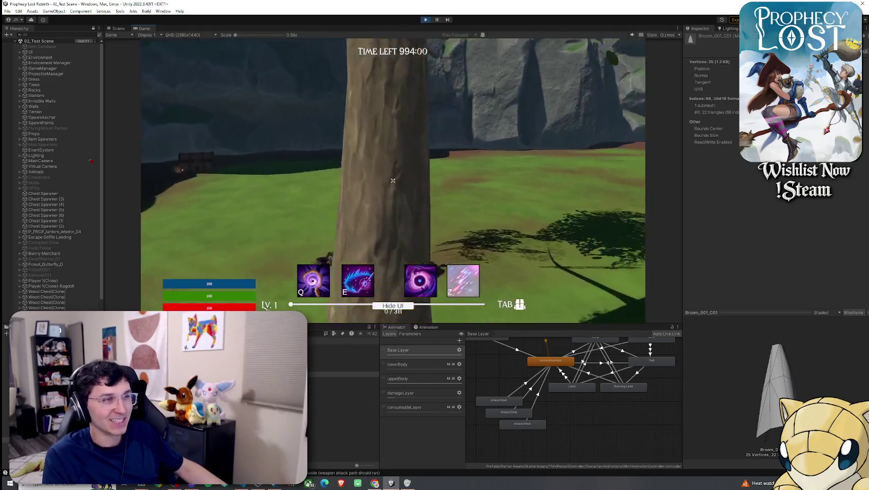
pyautogui.press('w')
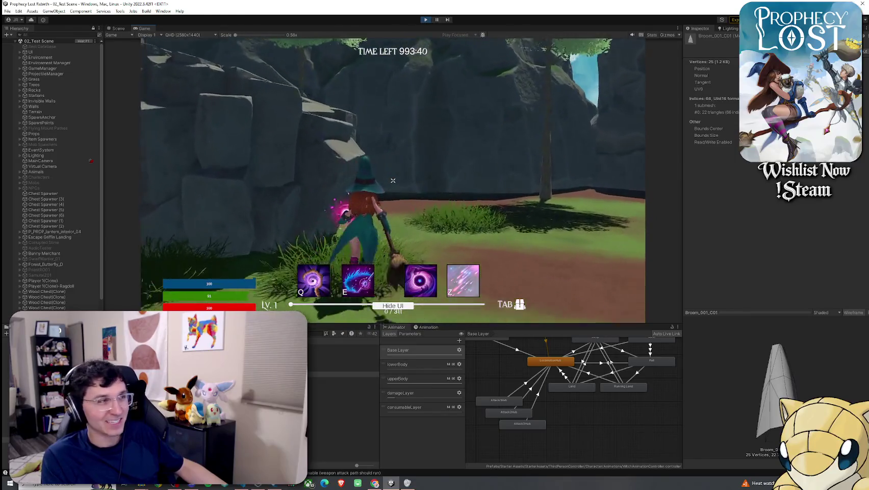
pyautogui.press('w')
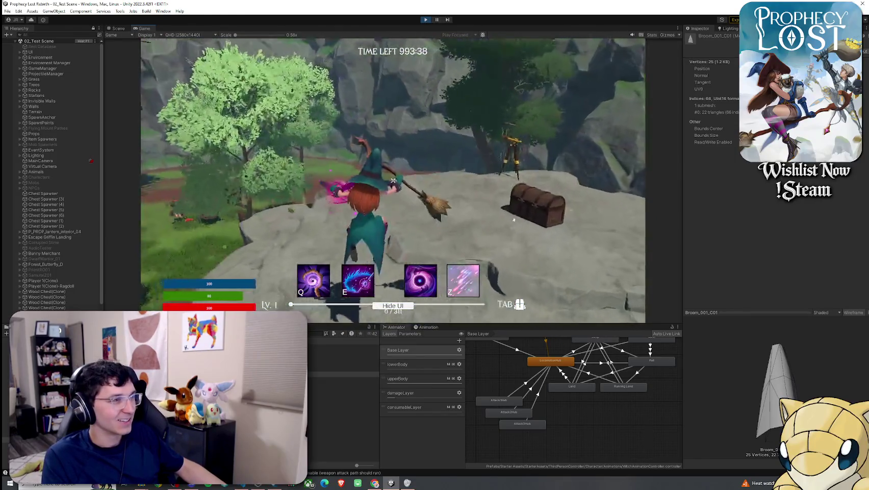
pyautogui.press('w')
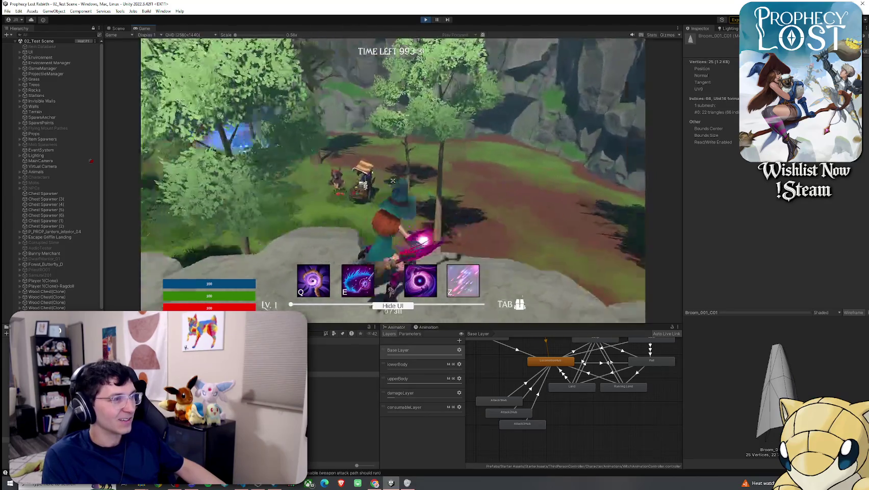
pyautogui.press('w')
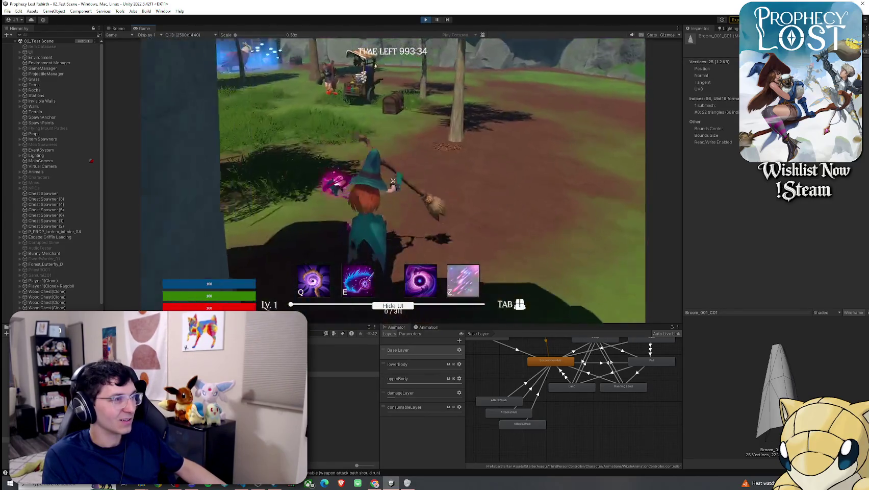
pyautogui.press('w')
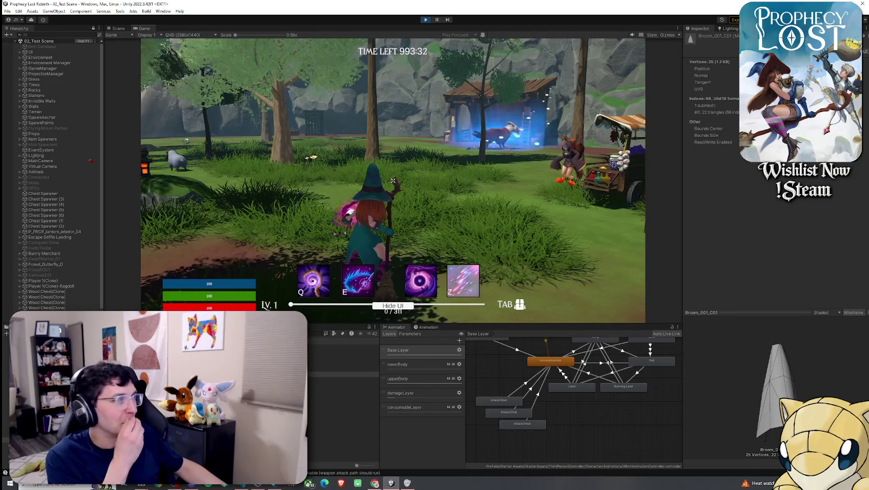
pyautogui.press('w')
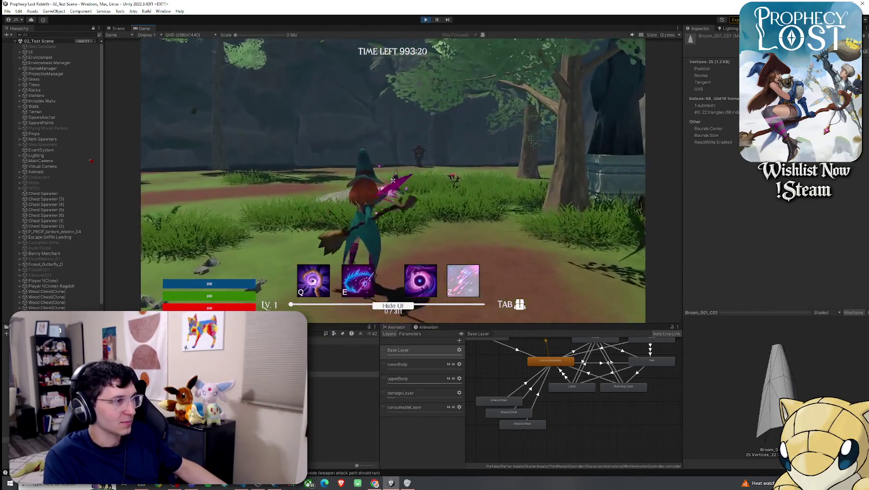
# Attack, jump onto the rock, walk to the forge, then inspect the SM_Wep_Shield_01 asset
pyautogui.click(393, 181)
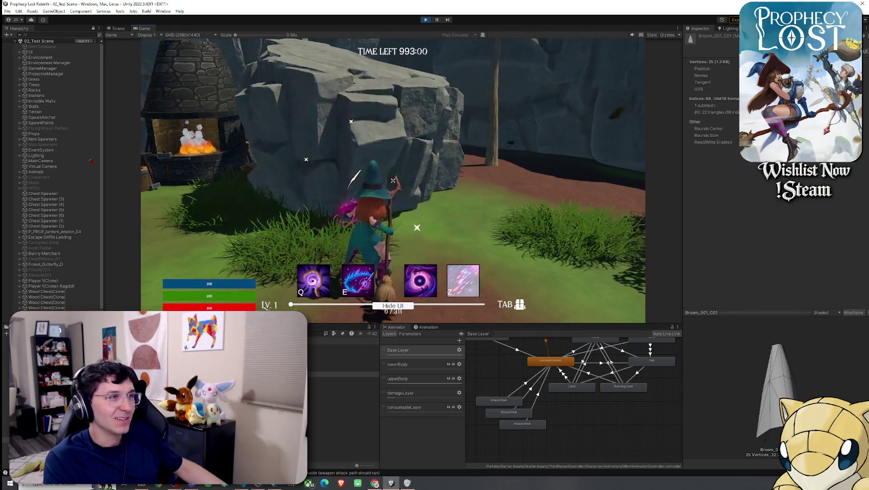
pyautogui.press('space')
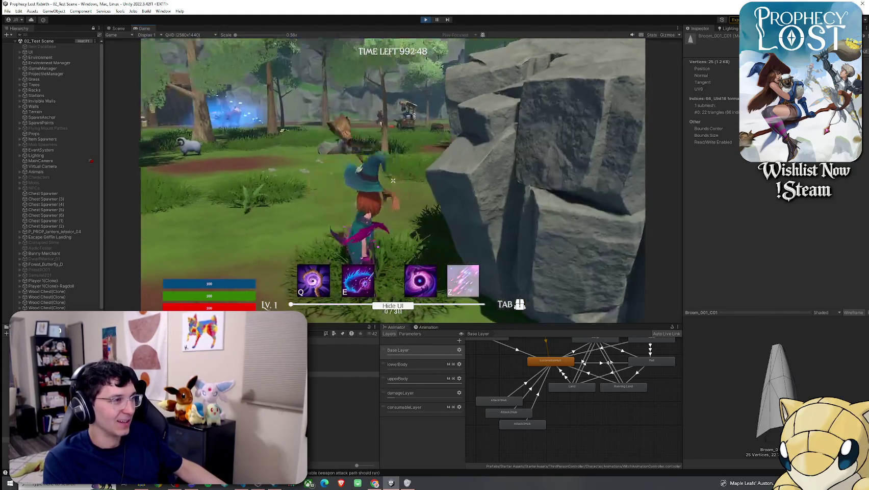
pyautogui.press('w')
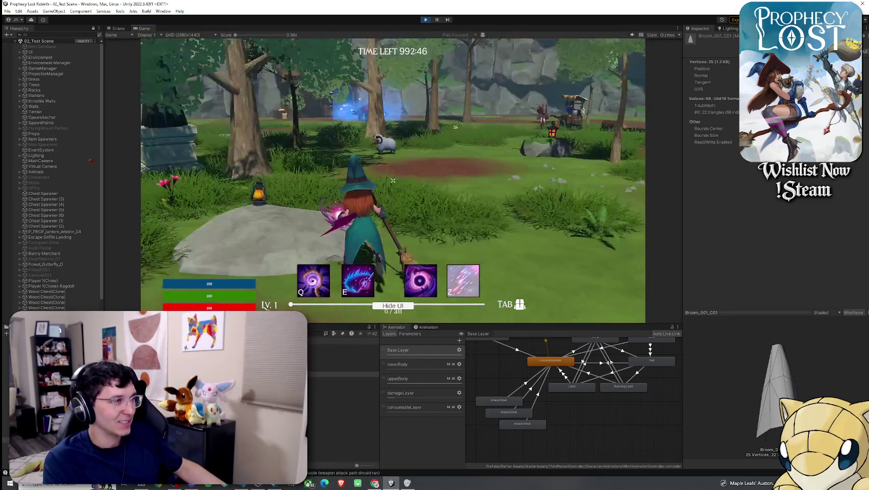
pyautogui.press('w')
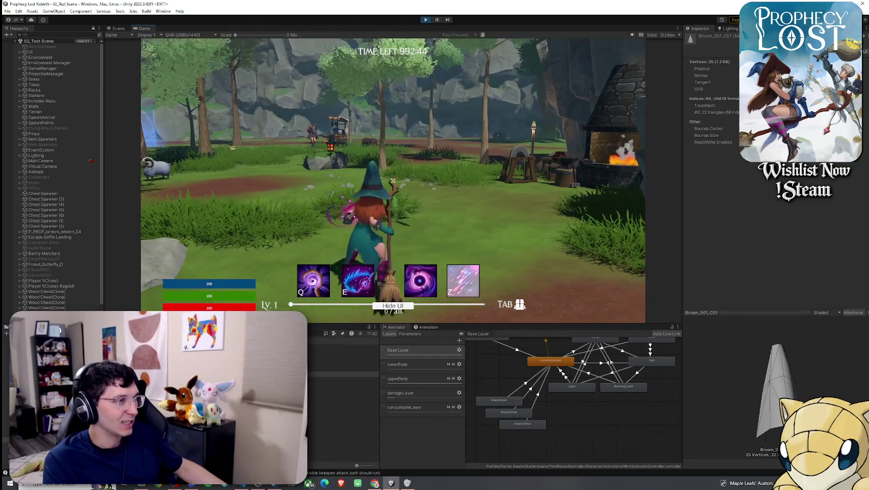
pyautogui.press('w')
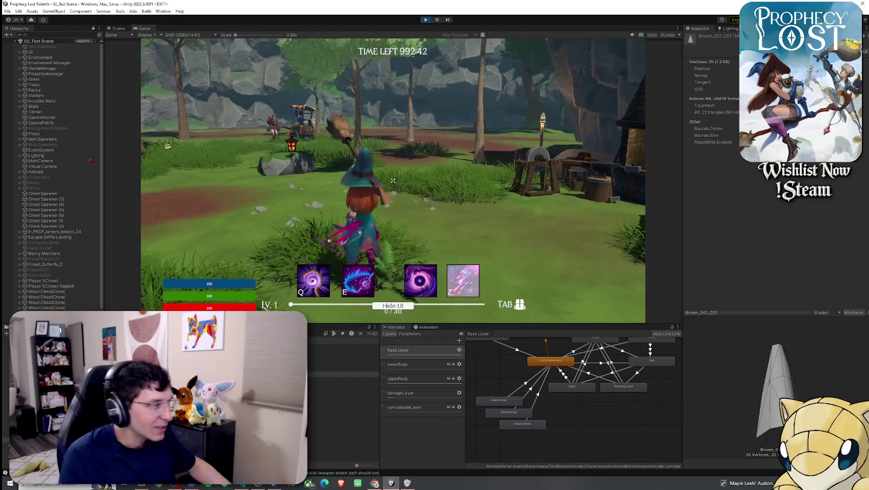
pyautogui.click(318, 427)
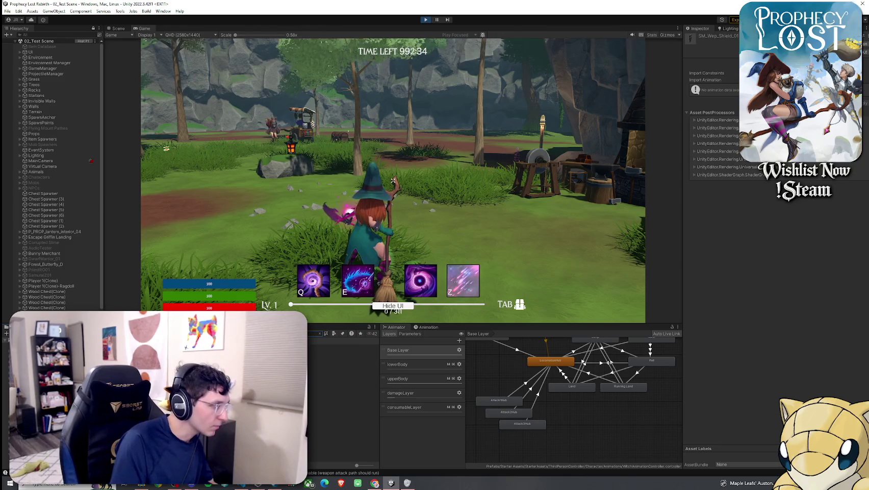
# Check the Sword And Shield item's swing 1 slash effect, collapsing Swing Sound 3
pyautogui.click(343, 374)
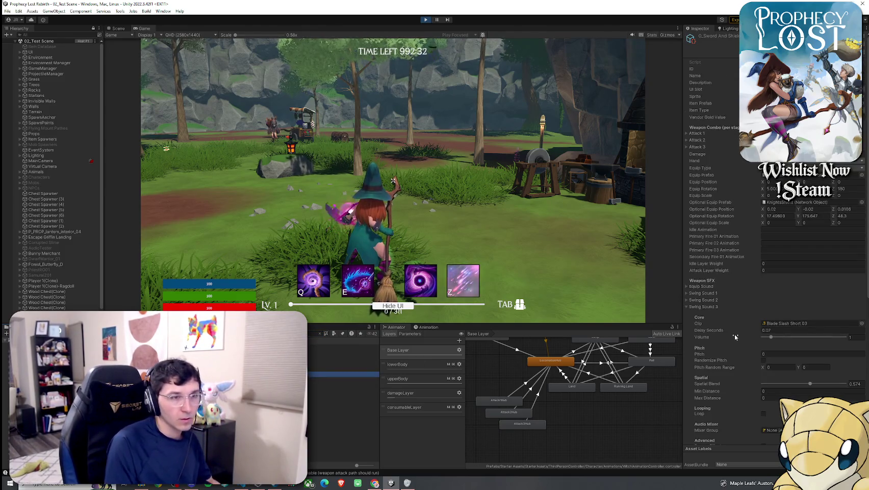
pyautogui.scroll(-3, 735, 336)
pyautogui.click(695, 253)
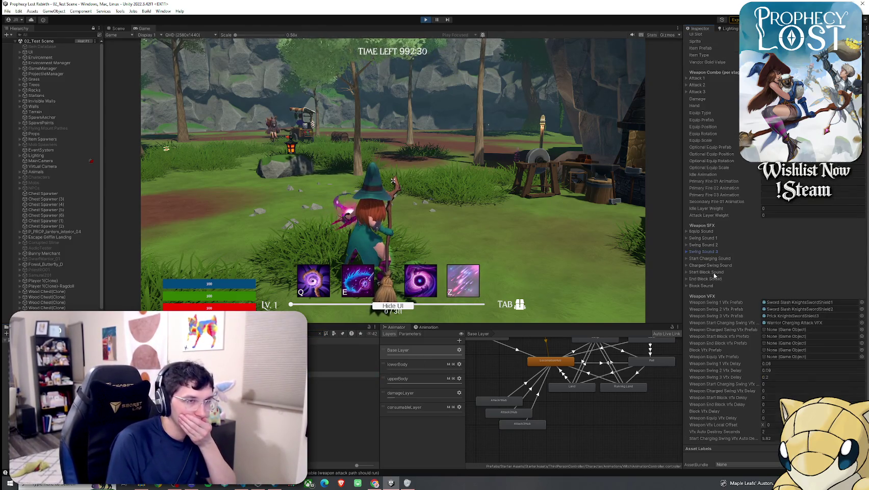
pyautogui.scroll(-2, 719, 290)
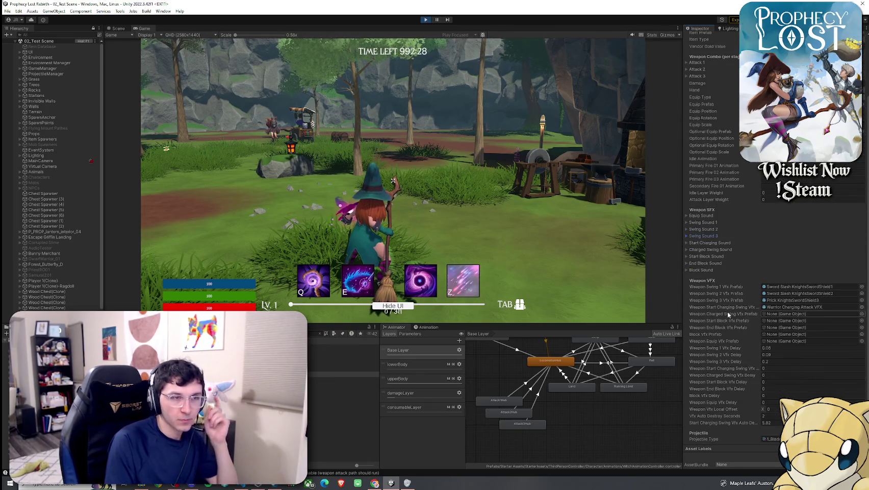
pyautogui.click(786, 286)
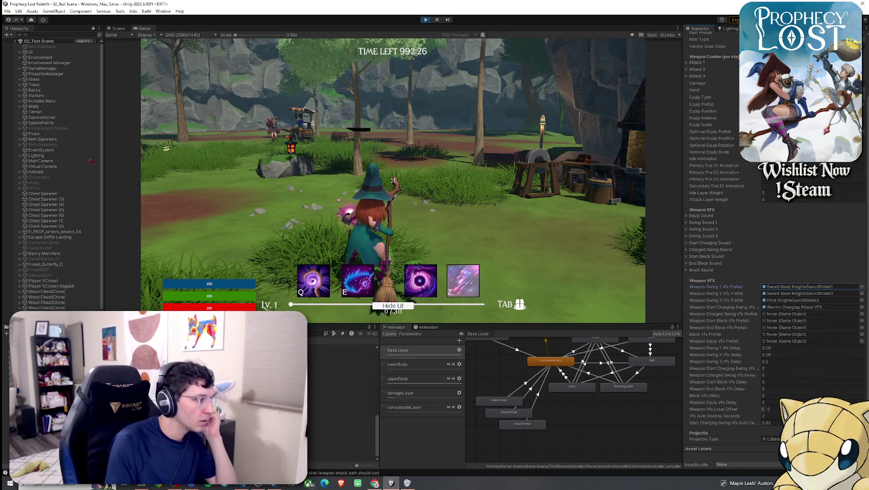
pyautogui.click(342, 437)
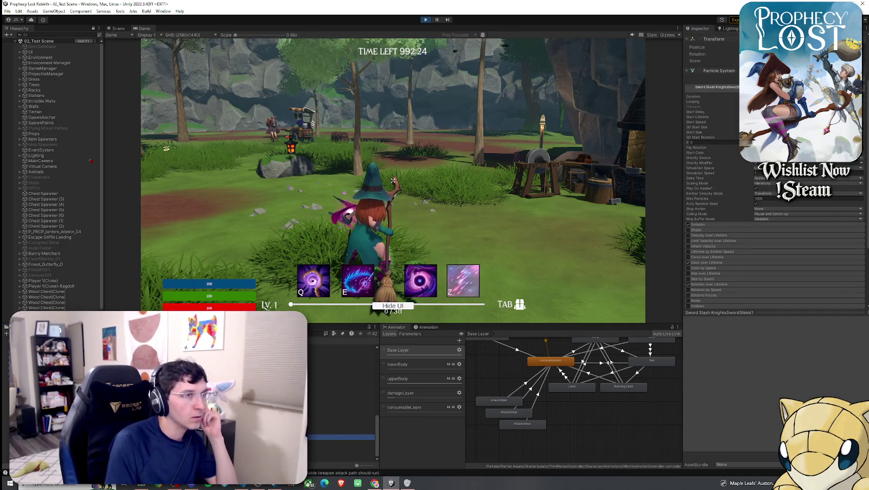
# Dock the Game view beside the Scene view and preview the Sword Slash KnightsSwordShield1 prefab
pyautogui.moveTo(145, 28)
pyautogui.mouseDown()
pyautogui.moveTo(459, 169)
pyautogui.moveTo(561, 174)
pyautogui.mouseUp()
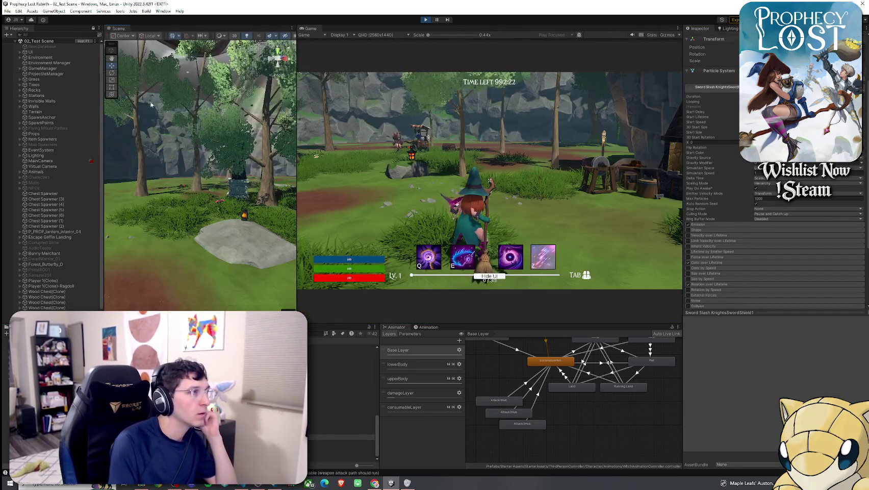
pyautogui.doubleClick(342, 438)
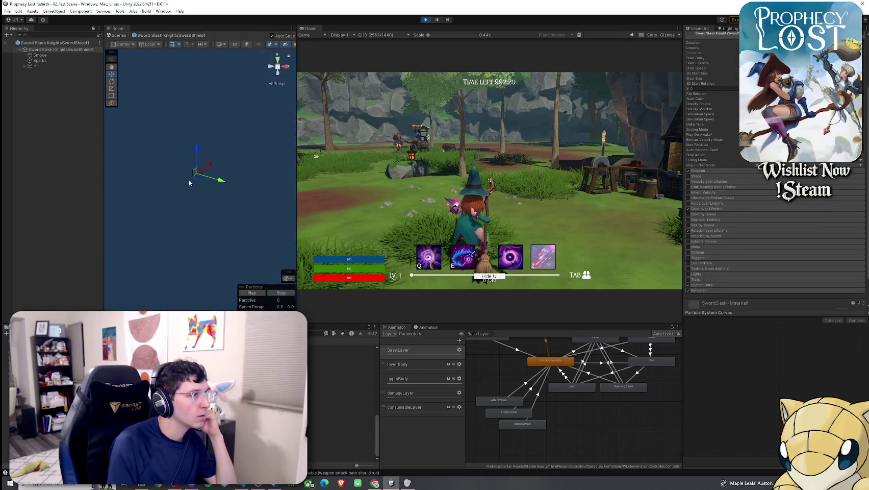
pyautogui.click(255, 295)
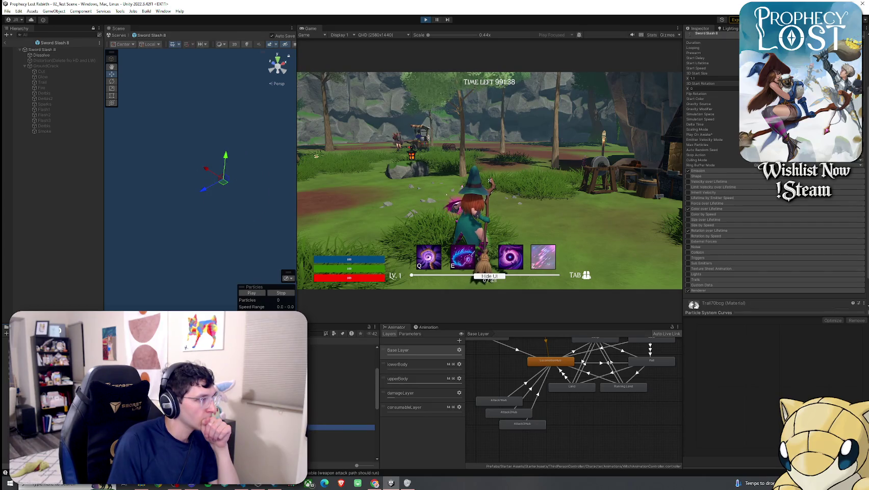
pyautogui.click(258, 294)
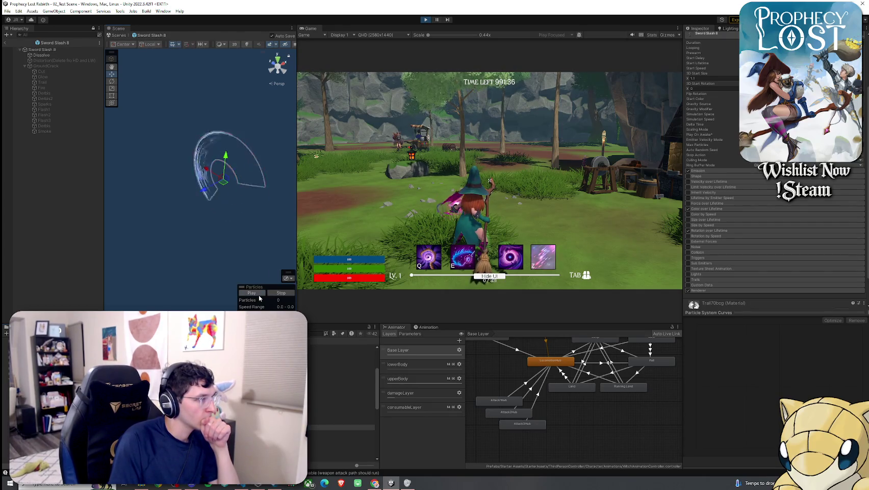
# Open Sword Slash 9, 16, then 10 prefabs and preview Sword Slash 10
pyautogui.click(341, 432)
pyautogui.doubleClick(341, 432)
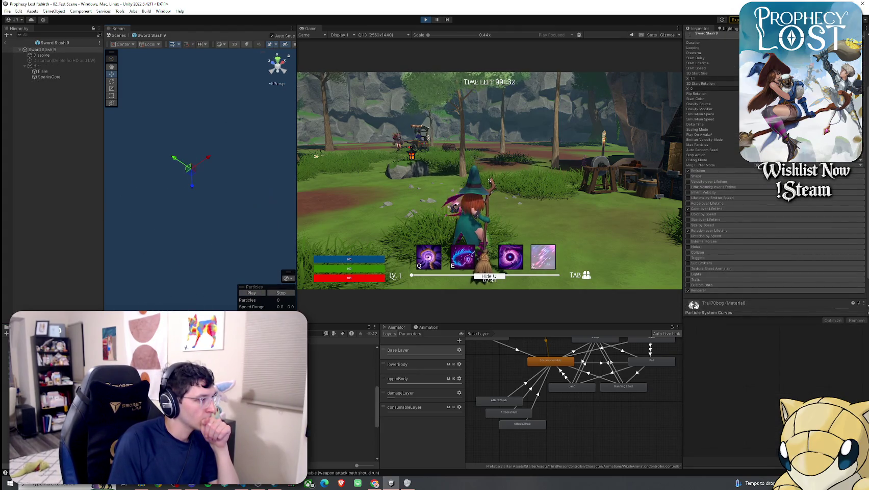
pyautogui.doubleClick(340, 410)
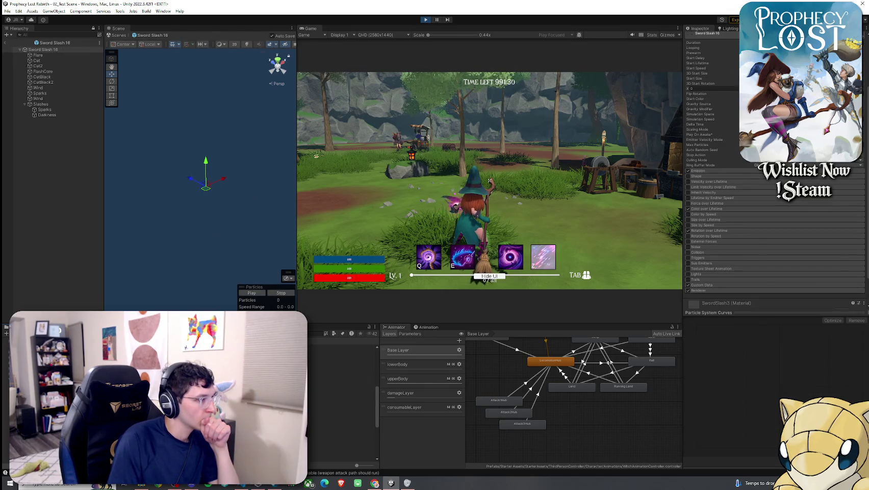
pyautogui.doubleClick(341, 388)
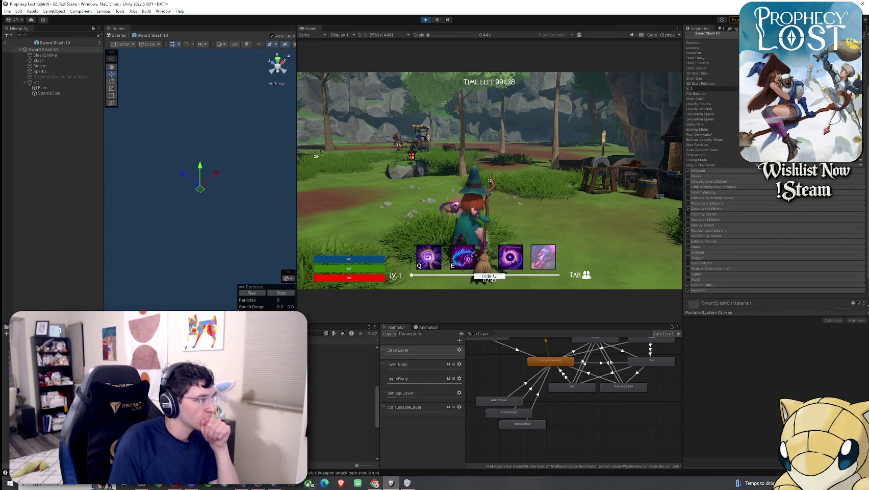
pyautogui.click(252, 293)
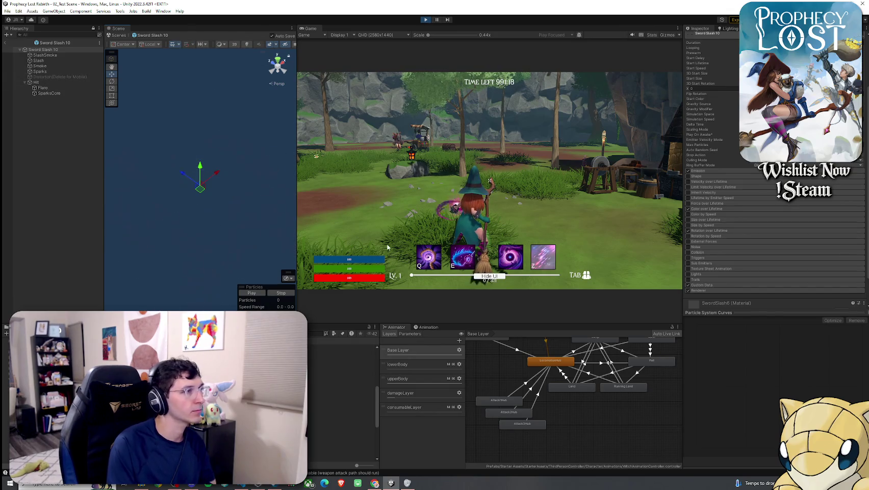
# Inspect Sword Slash 10's Hit particle system, replay the preview, and show the broom item settings
pyautogui.click(71, 82)
pyautogui.scroll(4, 703, 63)
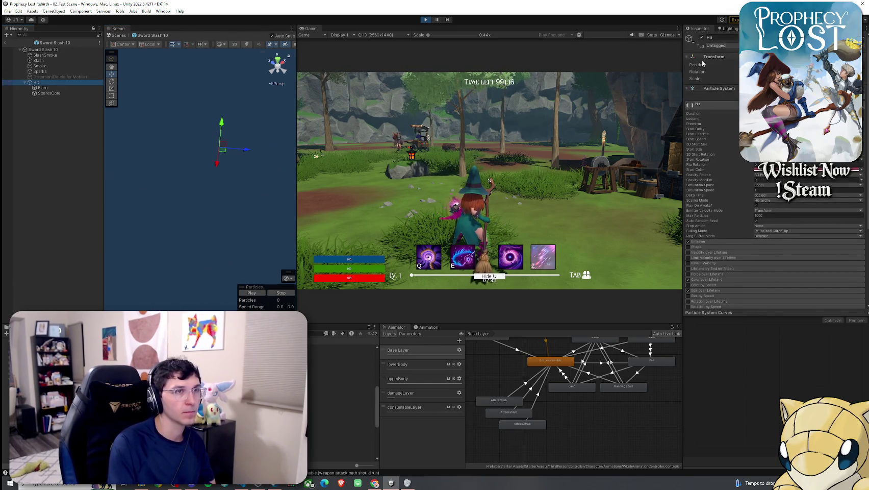
pyautogui.click(250, 294)
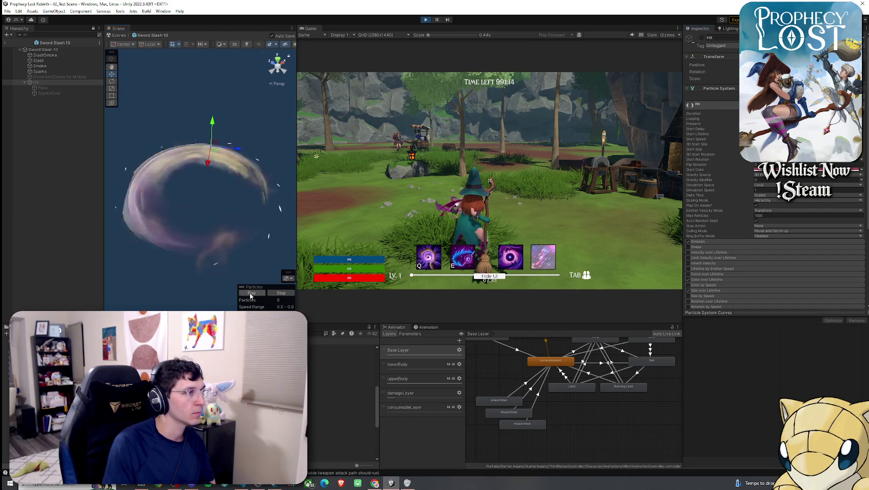
pyautogui.click(251, 293)
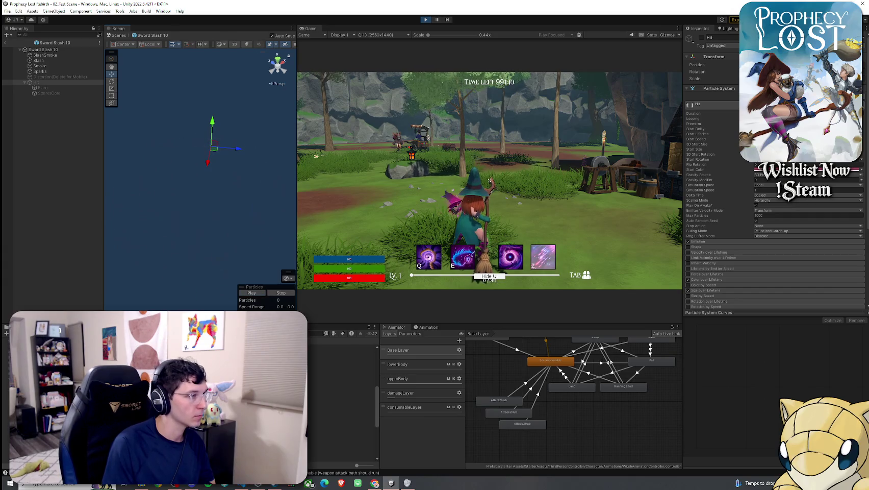
pyautogui.click(250, 293)
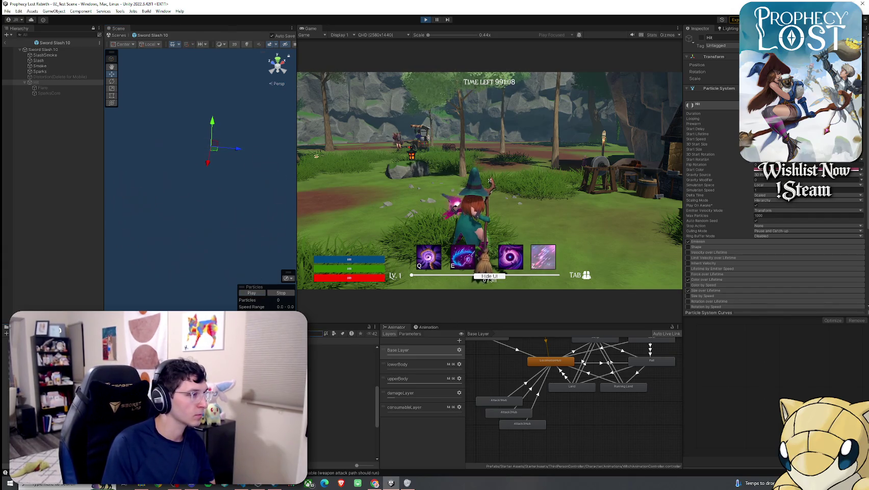
pyautogui.click(252, 292)
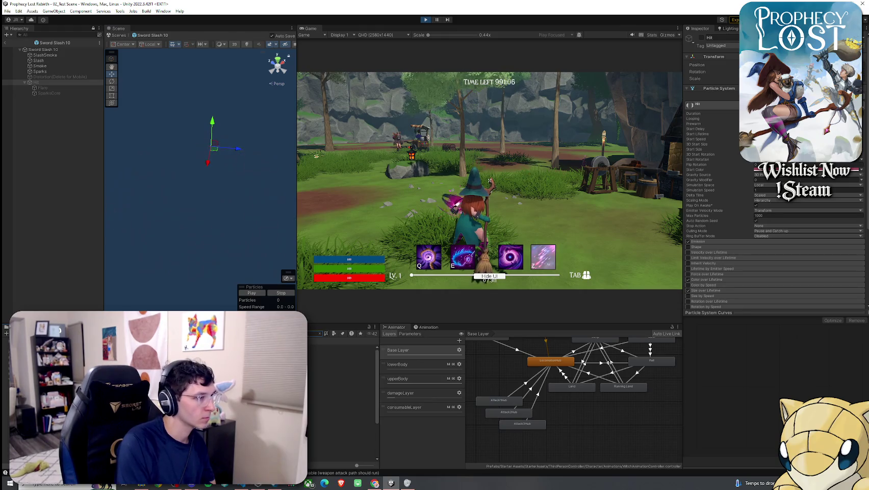
pyautogui.click(339, 352)
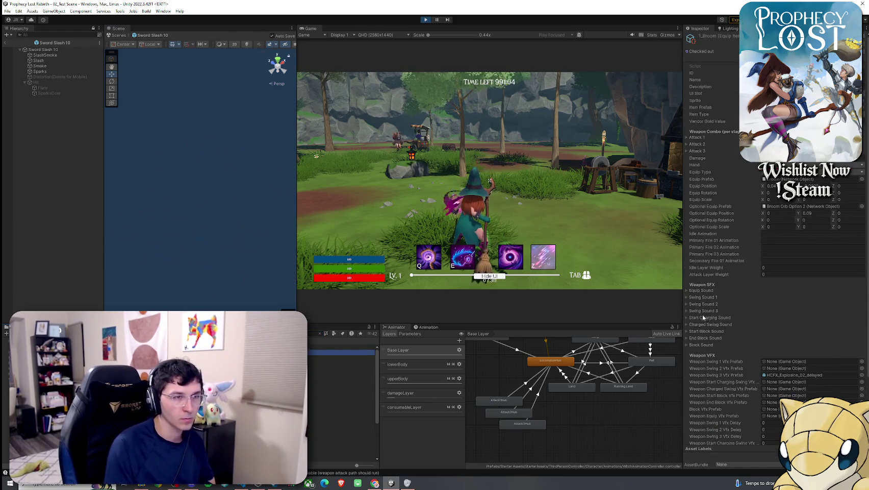
# Assign Sword Slash 10 as the broom's Weapon Swing 1 VFX prefab and test the swing
pyautogui.click(862, 363)
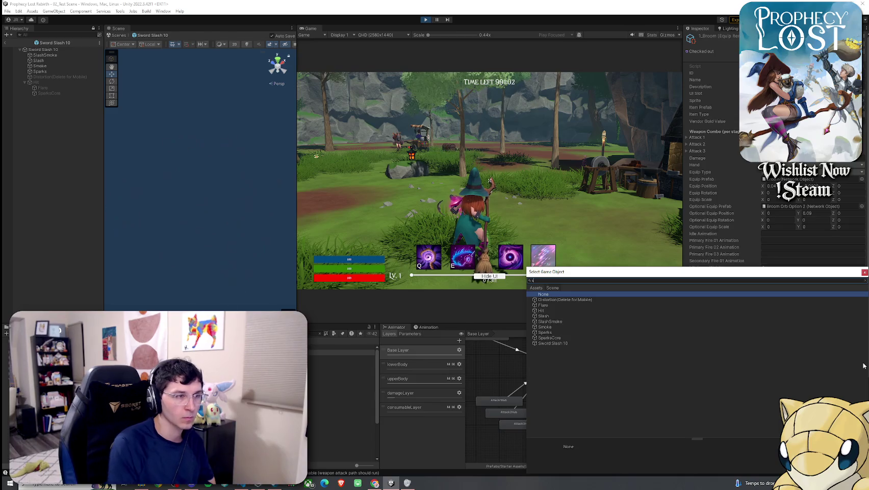
pyautogui.write('sword sl')
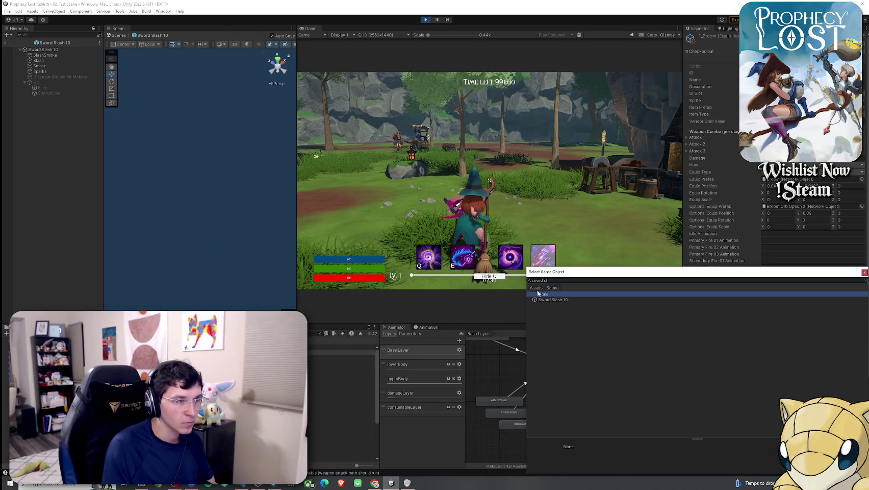
pyautogui.write('ash 10')
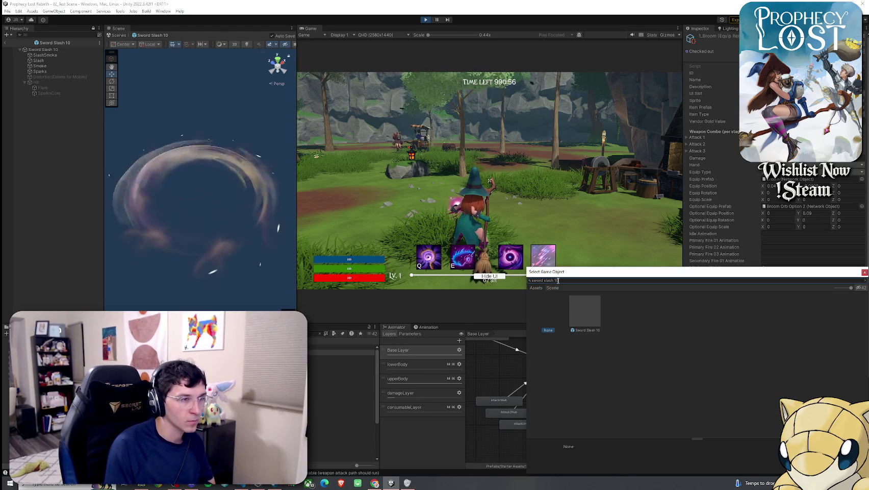
pyautogui.doubleClick(583, 309)
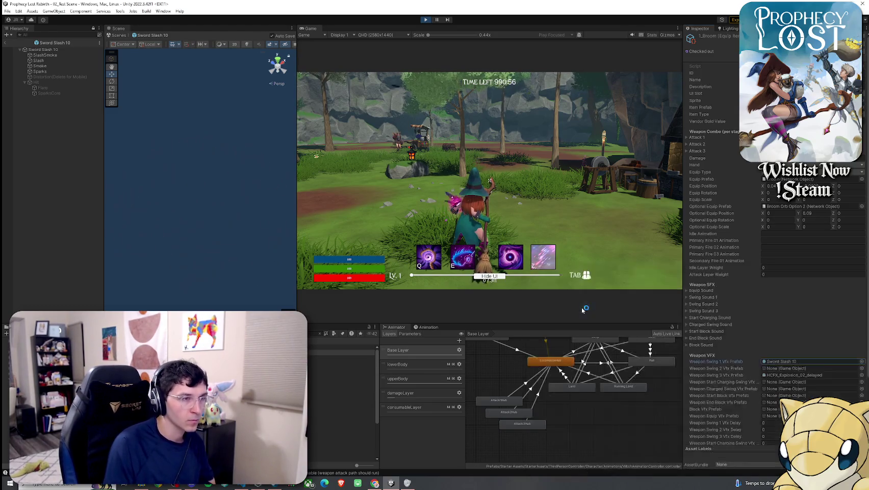
pyautogui.click(555, 239)
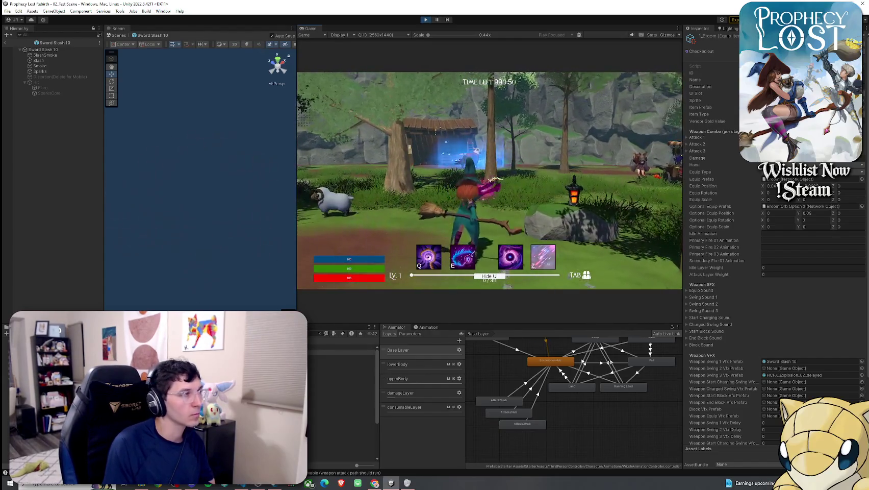
# Switch off Sword Slash 10's SlashSmoke and Sparks effects, replaying the preview after each
pyautogui.click(48, 56)
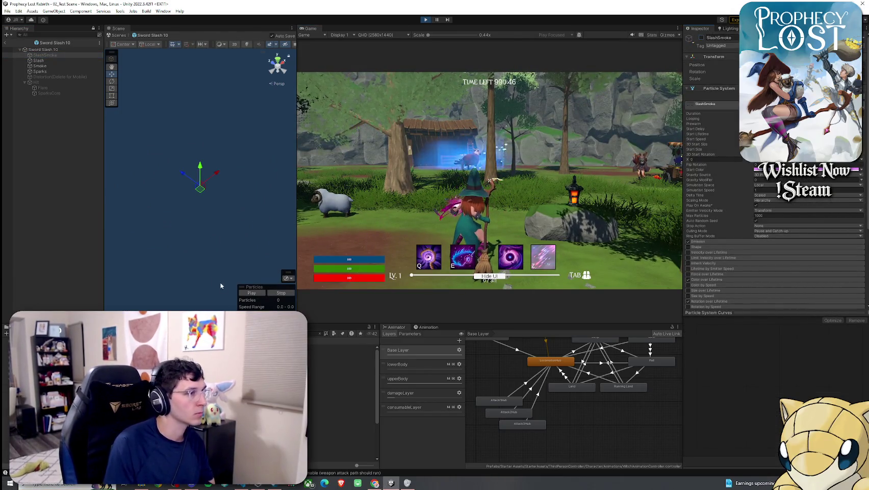
pyautogui.click(251, 292)
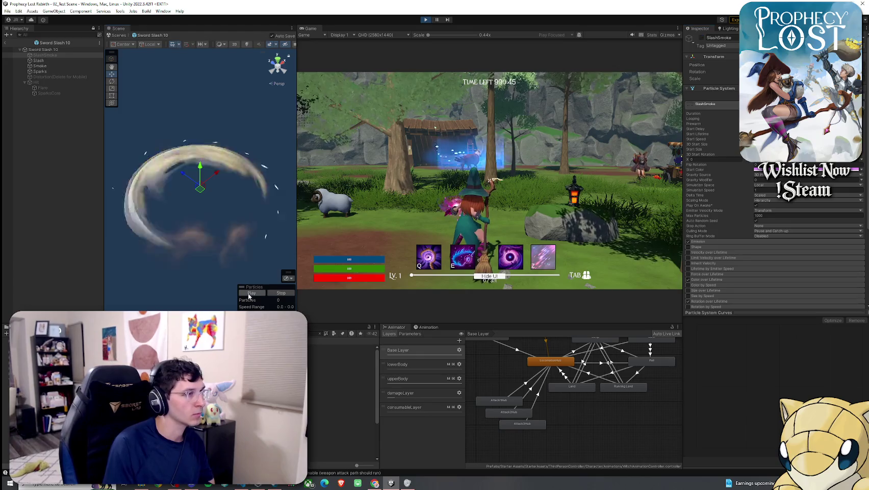
pyautogui.click(41, 71)
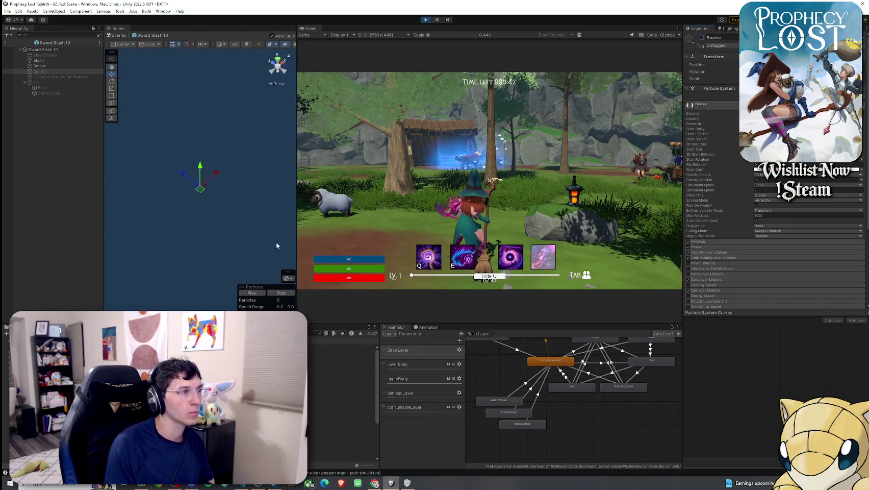
pyautogui.click(254, 292)
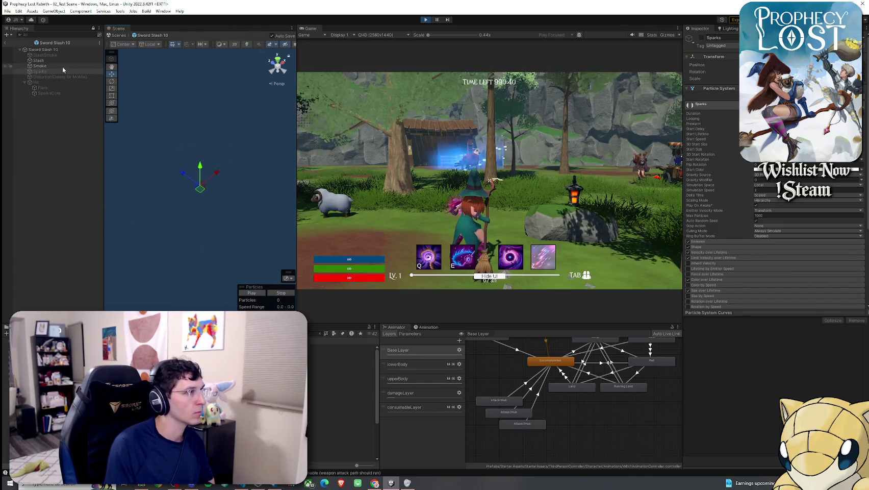
pyautogui.click(259, 293)
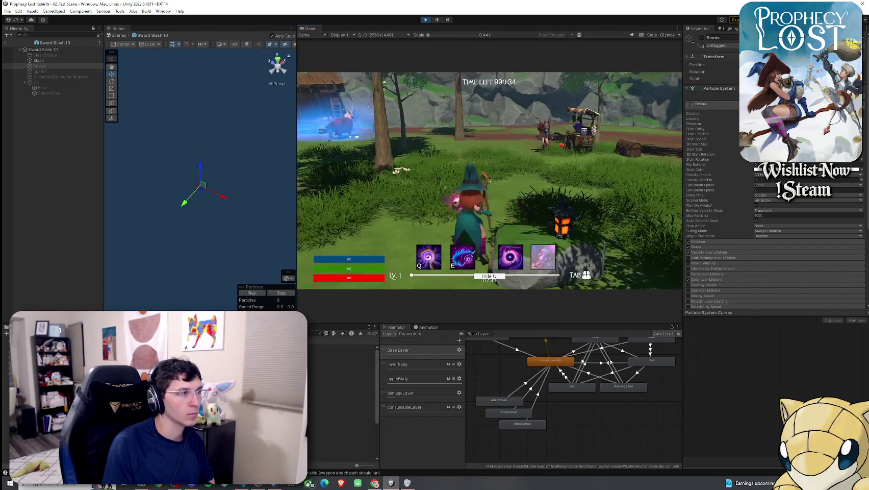
pyautogui.press('super')
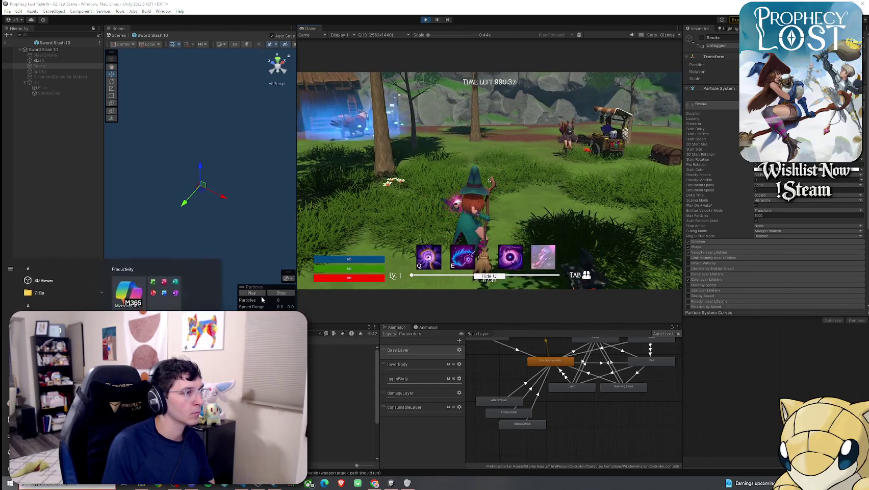
pyautogui.click(254, 296)
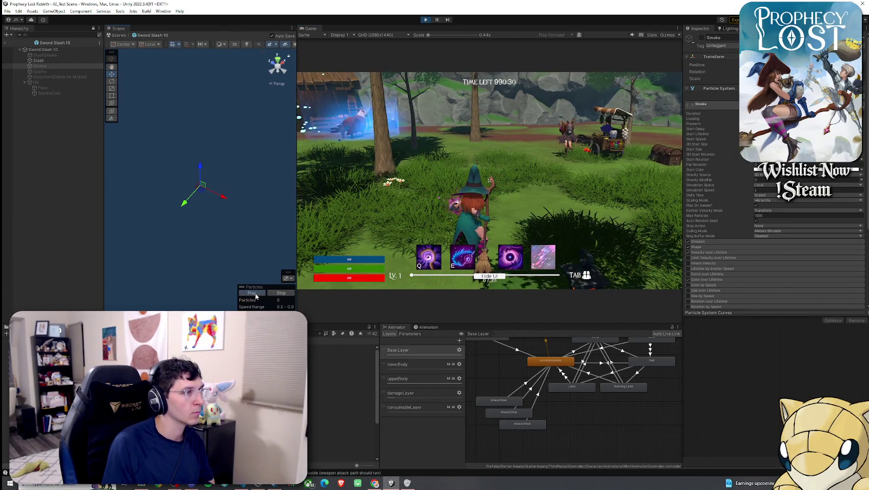
pyautogui.click(72, 60)
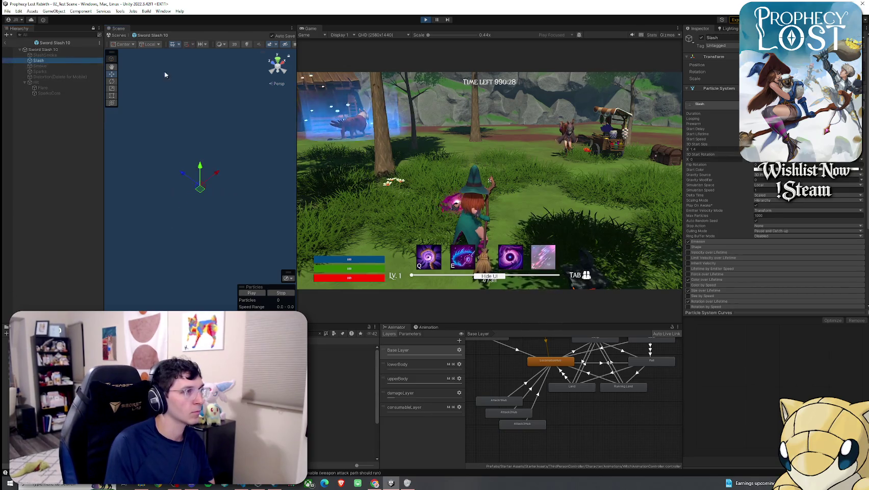
pyautogui.click(101, 50)
pyautogui.click(261, 296)
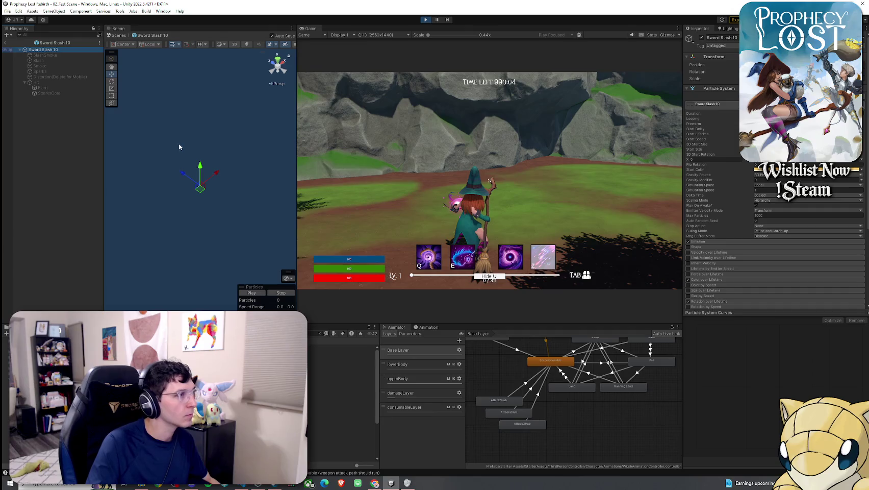
# Rotate the Sword Slash 10 effect with the Rotate tool, undoing and reapplying the rotation
pyautogui.press('e')
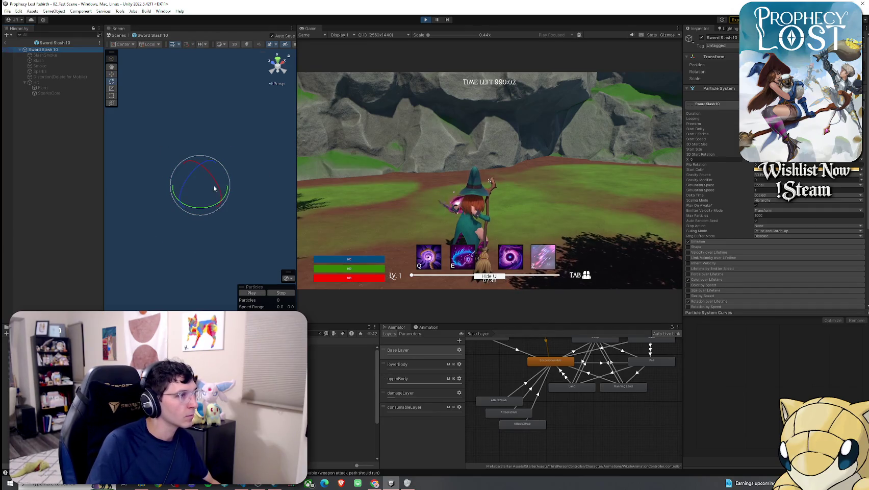
pyautogui.moveTo(213, 189); pyautogui.dragTo(215, 168)
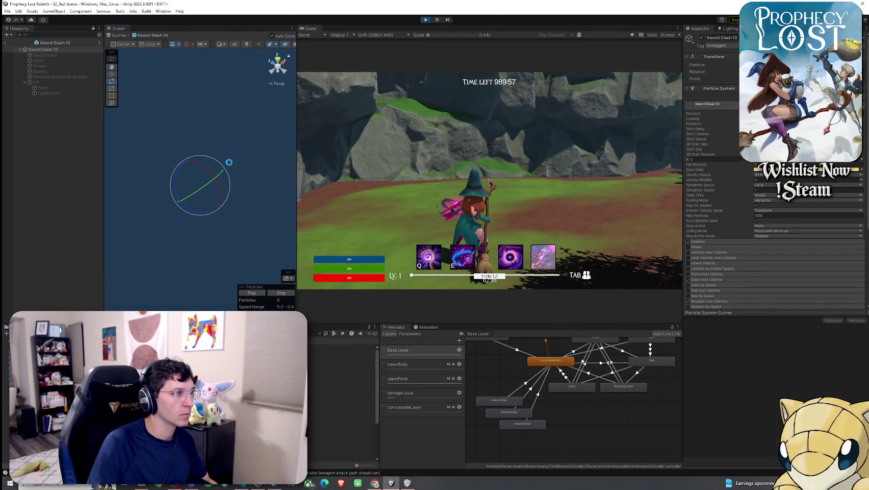
pyautogui.moveTo(220, 189); pyautogui.dragTo(185, 189)
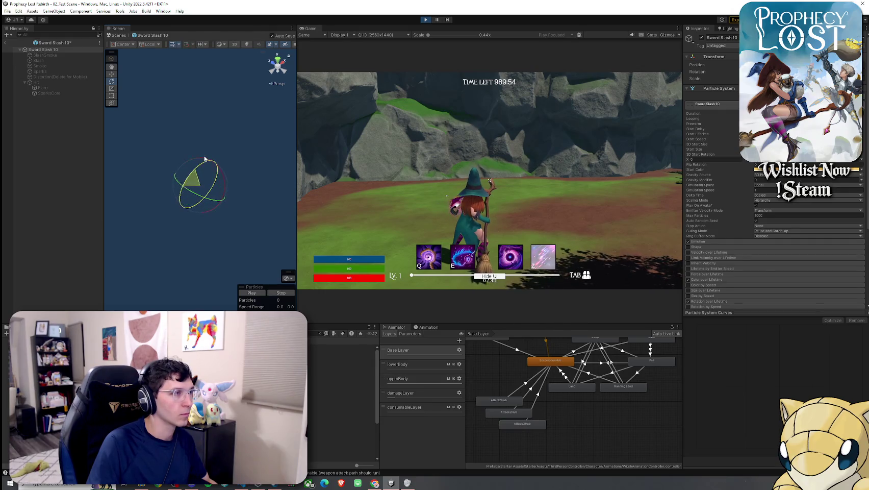
pyautogui.hotkey('ctrl', 'z')
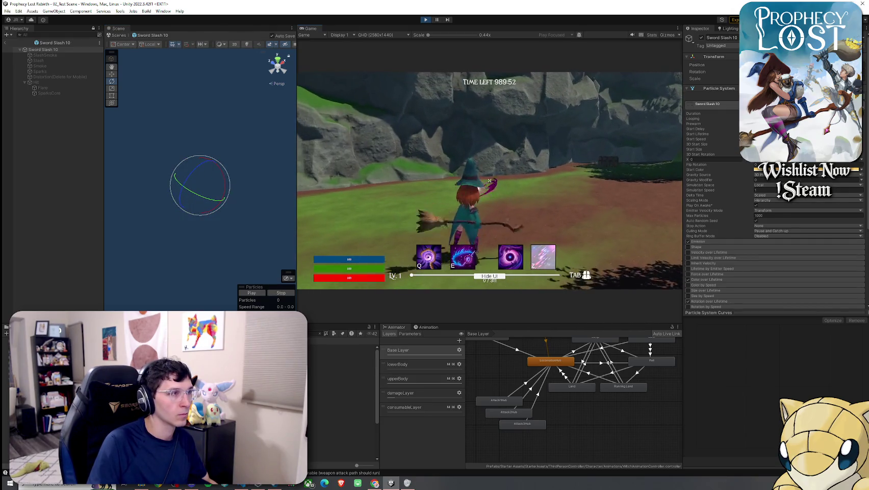
pyautogui.click(242, 170)
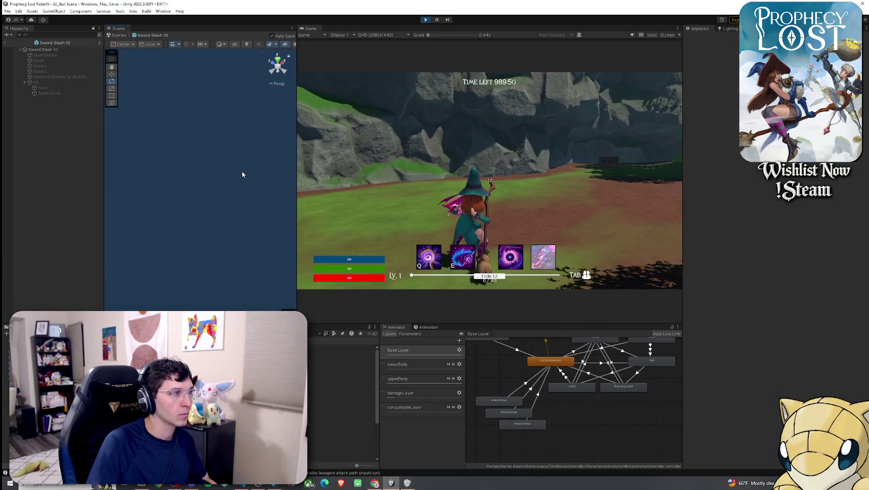
pyautogui.hotkey('ctrl', 'z')
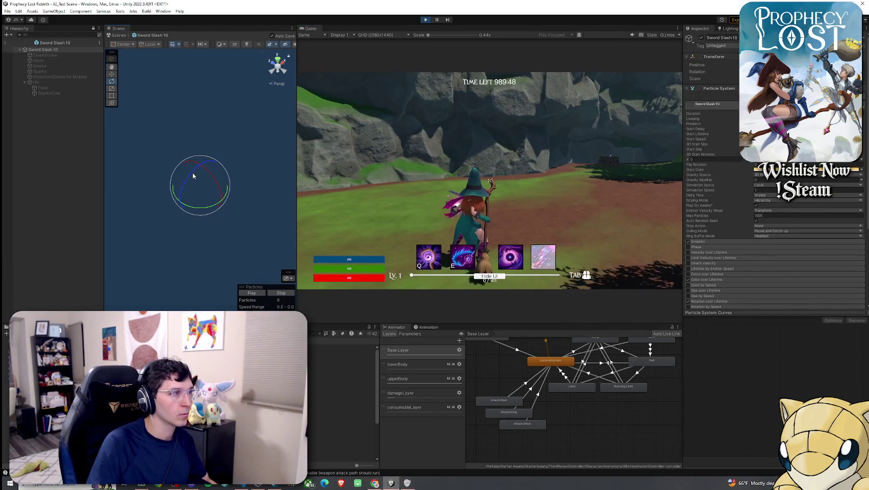
pyautogui.moveTo(193, 175)
pyautogui.mouseDown()
pyautogui.moveTo(171, 201)
pyautogui.moveTo(204, 199)
pyautogui.mouseUp()
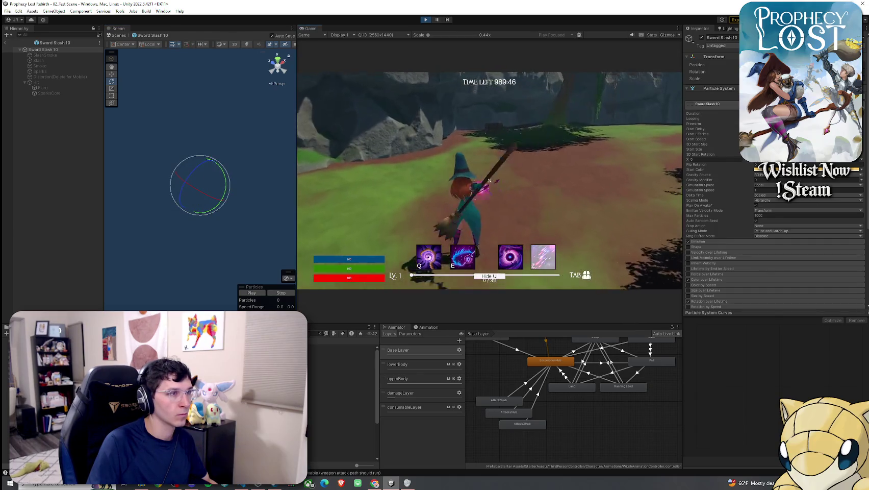
# Swing the broom four times in the Game view to preview the slash arc
pyautogui.click(489, 180)
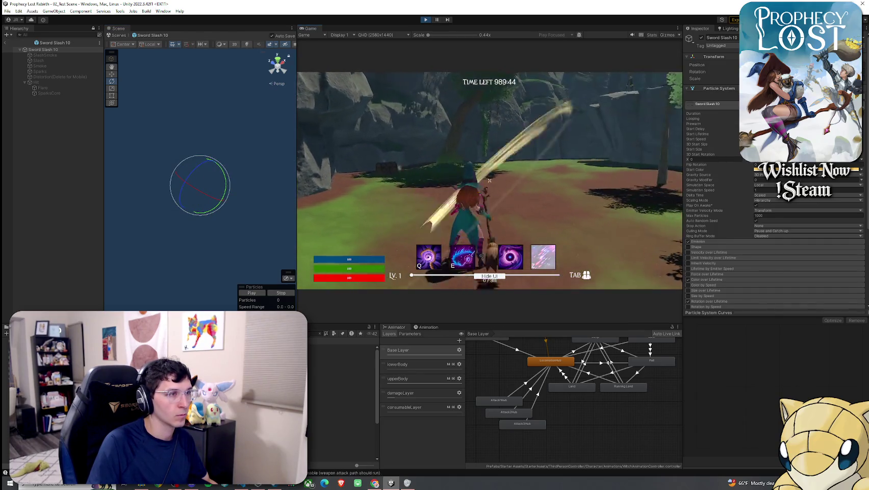
pyautogui.click(490, 180)
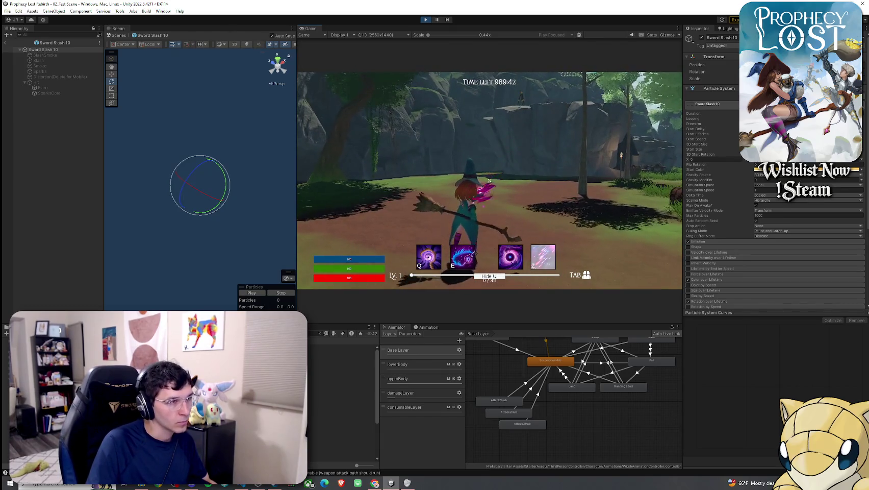
pyautogui.click(489, 180)
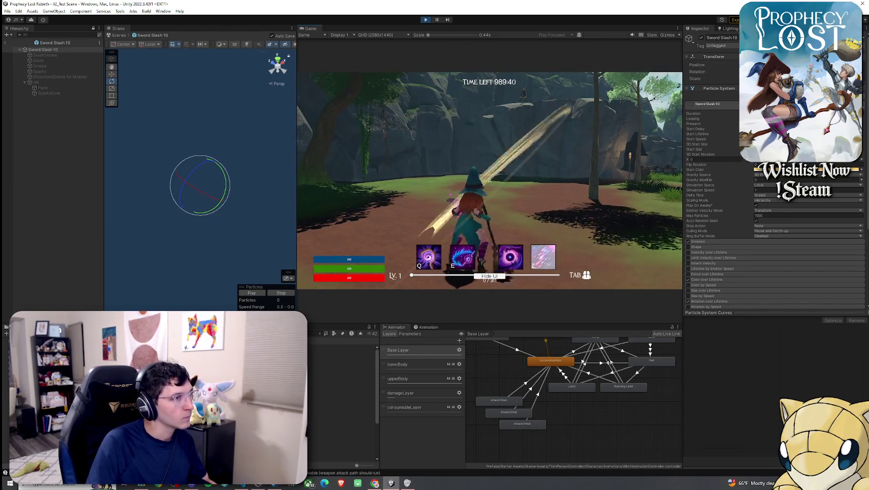
pyautogui.click(490, 180)
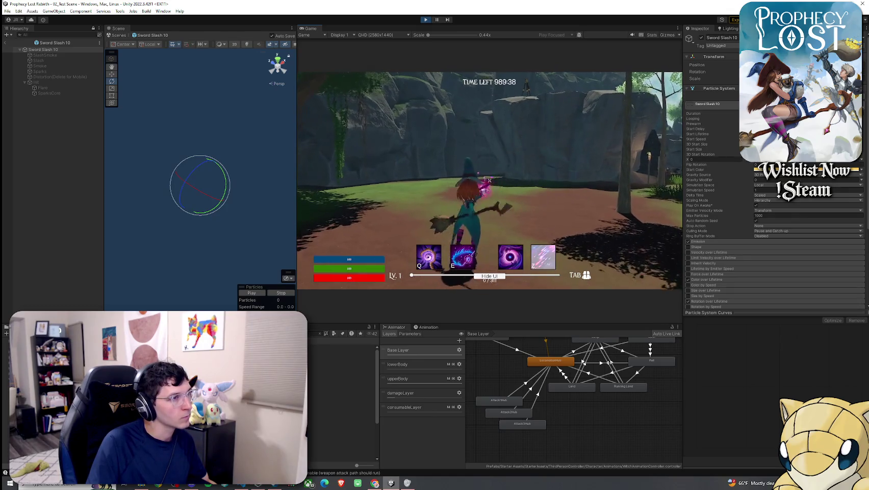
pyautogui.press('super')
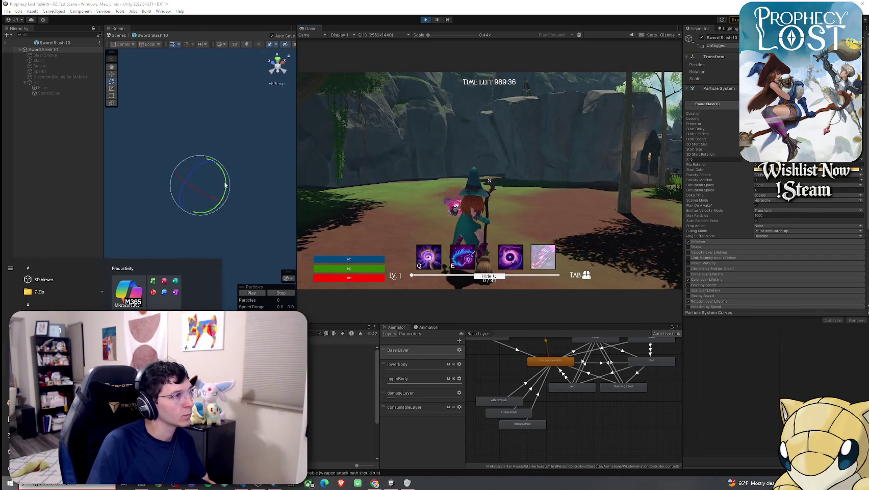
# Tilt Sword Slash 10 to a new angle and retest it with three broom swings
pyautogui.moveTo(225, 185); pyautogui.dragTo(229, 200)
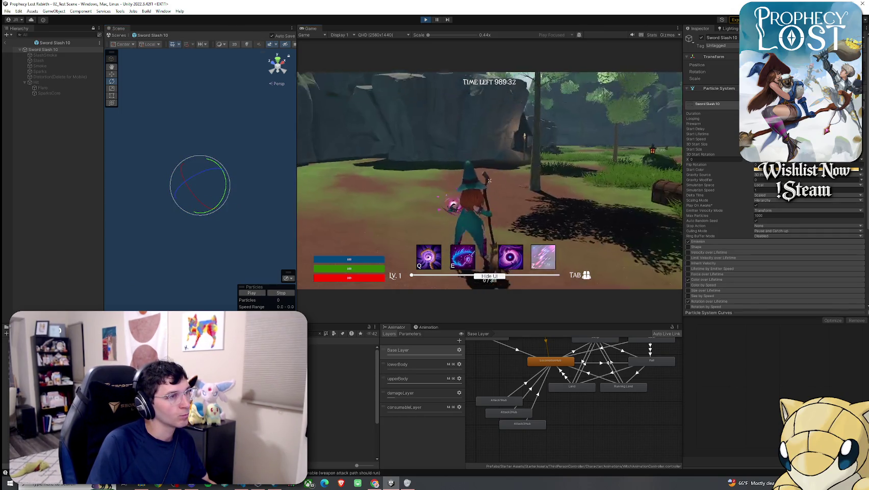
pyautogui.click(489, 180)
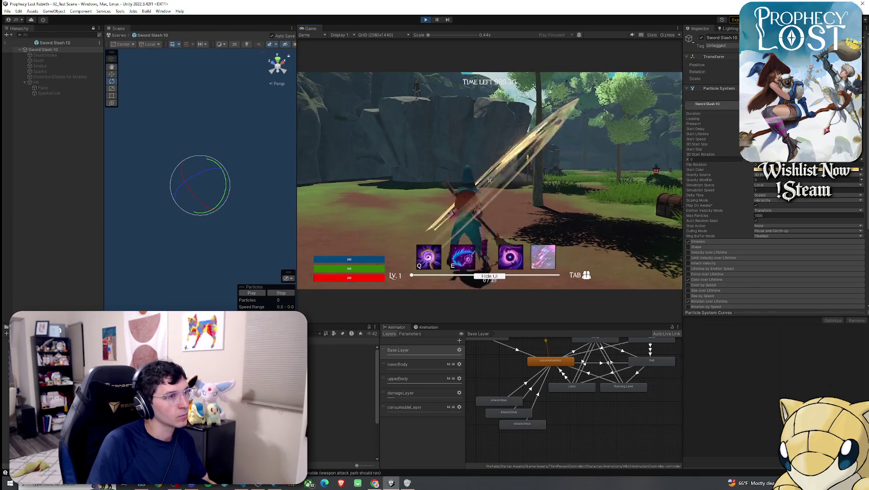
pyautogui.click(490, 180)
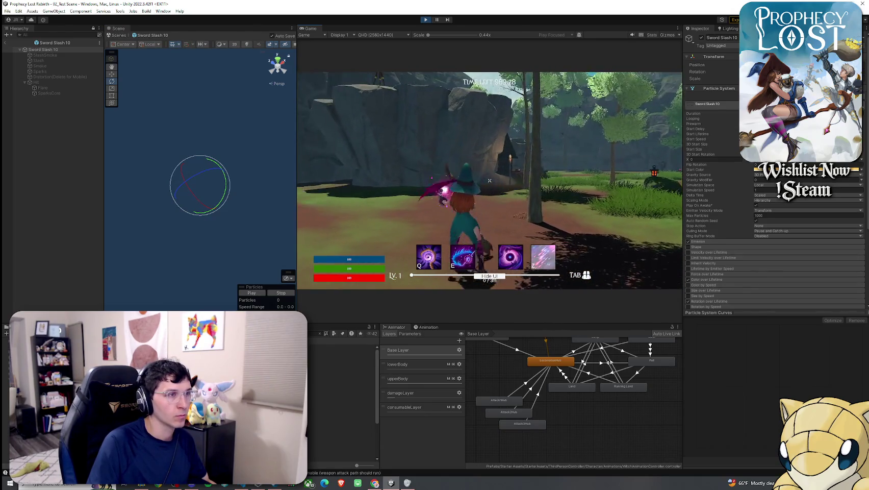
pyautogui.click(490, 180)
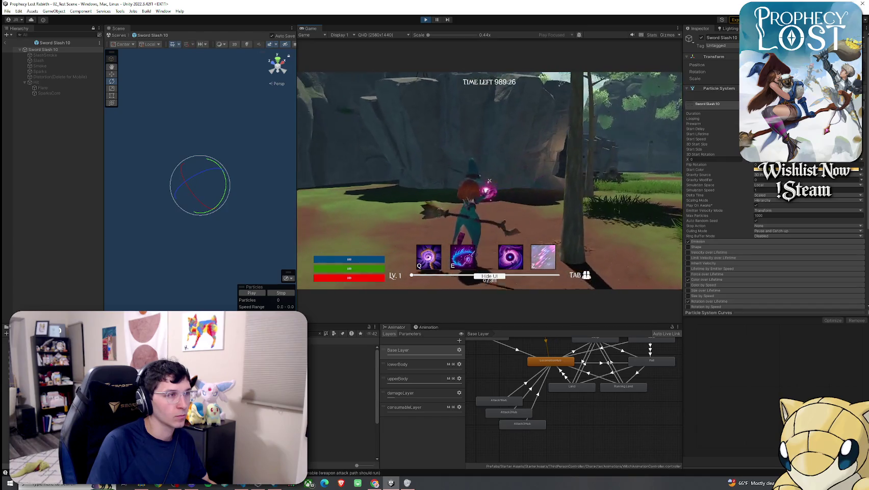
# Refocus the running game and swing the broom five more times to check the arc
pyautogui.press('Escape')
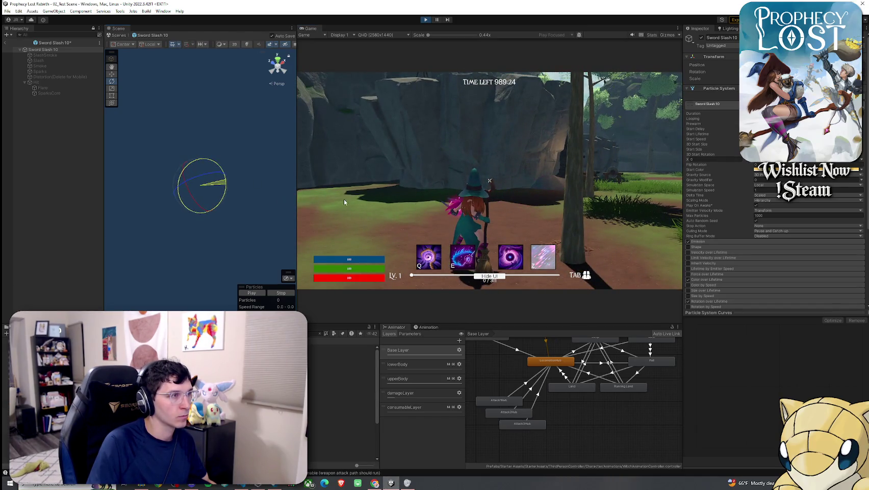
pyautogui.click(344, 202)
pyautogui.click(490, 181)
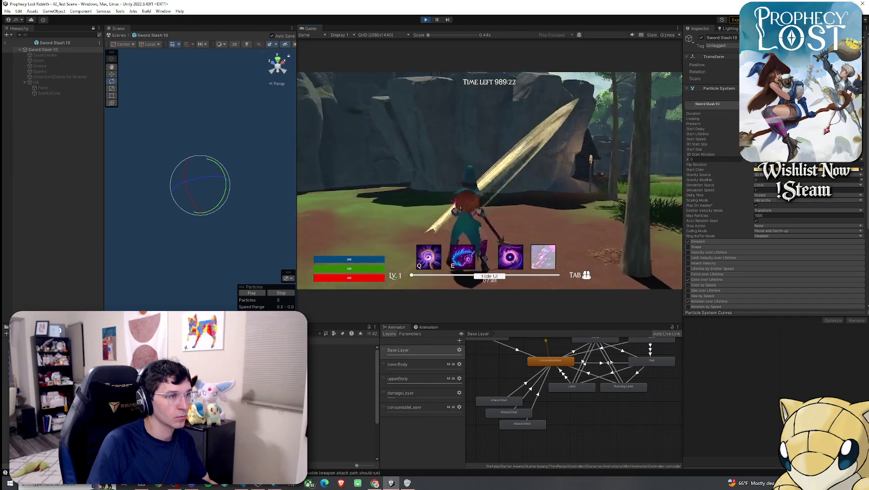
pyautogui.click(489, 180)
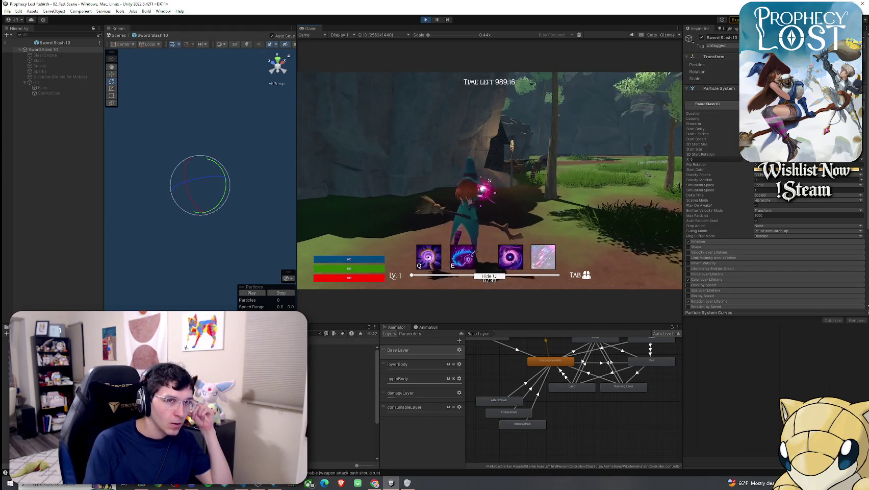
pyautogui.click(489, 180)
pyautogui.click(490, 180)
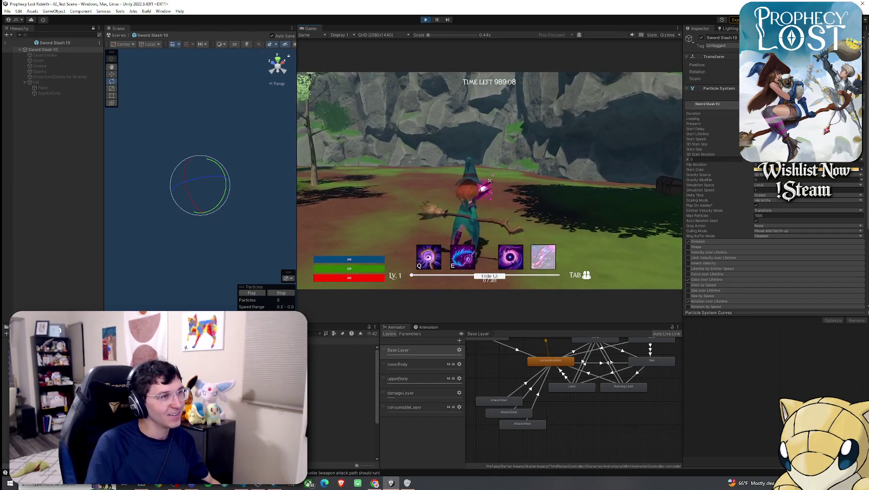
pyautogui.click(490, 181)
pyautogui.click(43, 49)
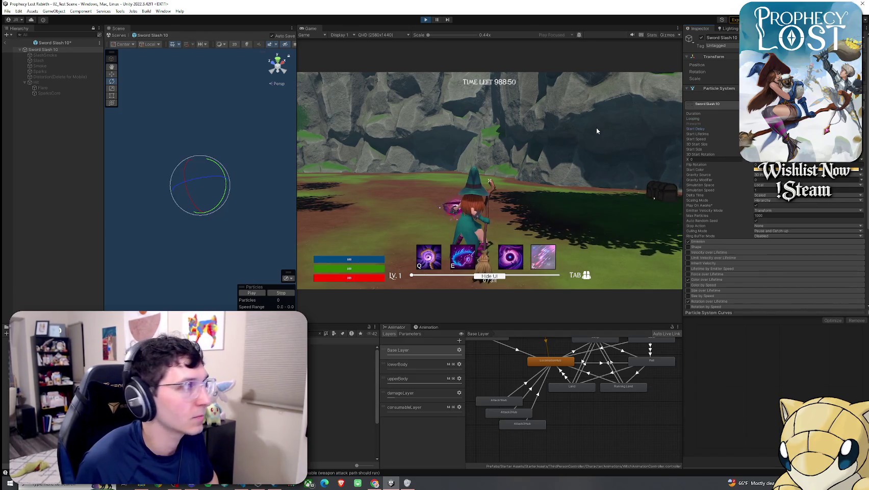
pyautogui.click(460, 226)
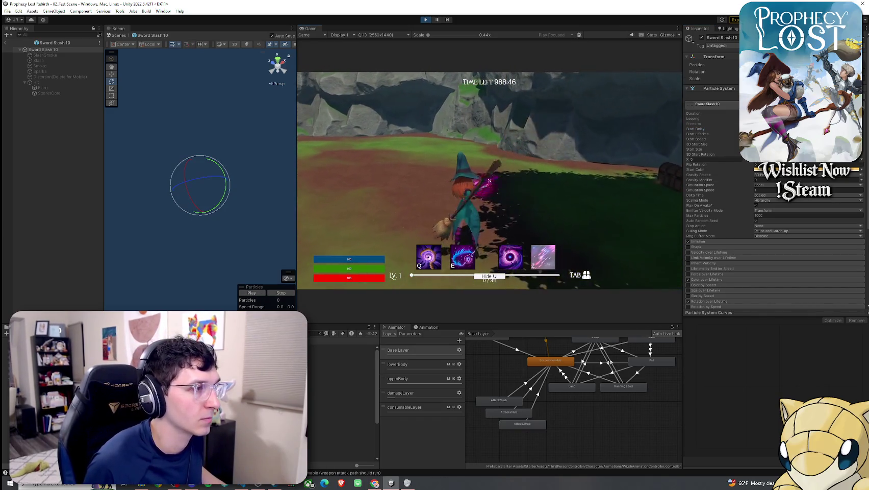
pyautogui.press('super')
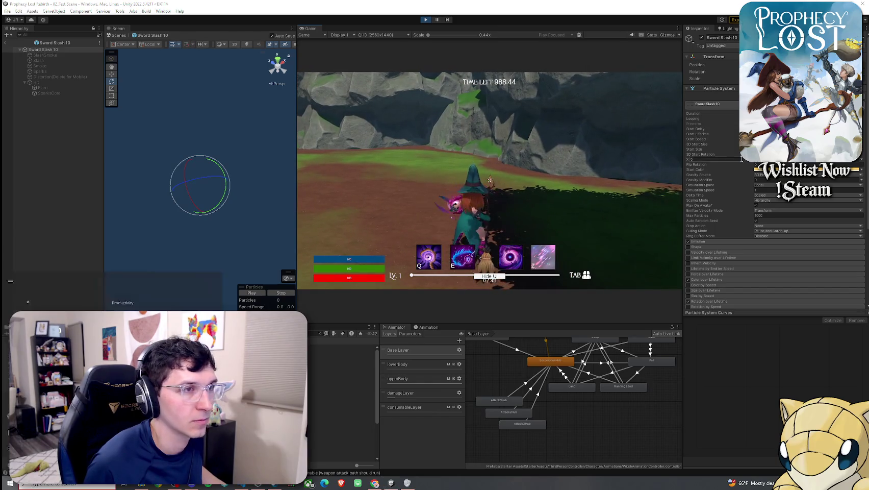
pyautogui.press('super')
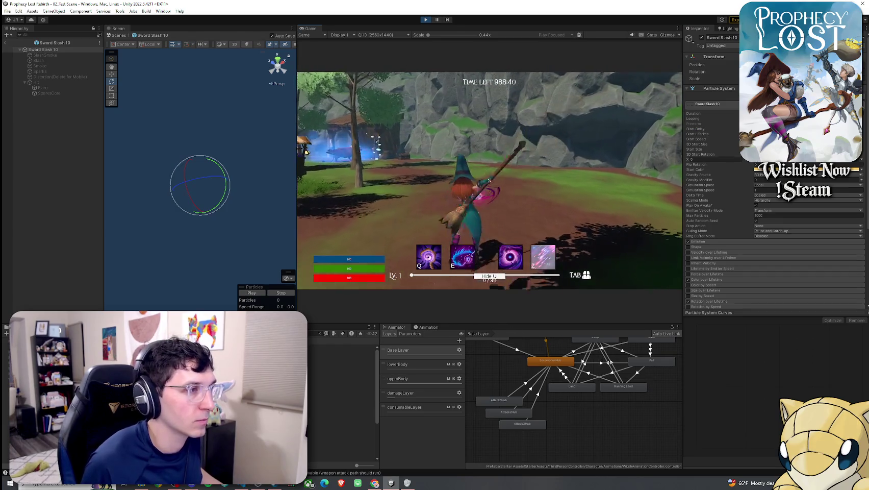
pyautogui.click(489, 180)
pyautogui.click(489, 181)
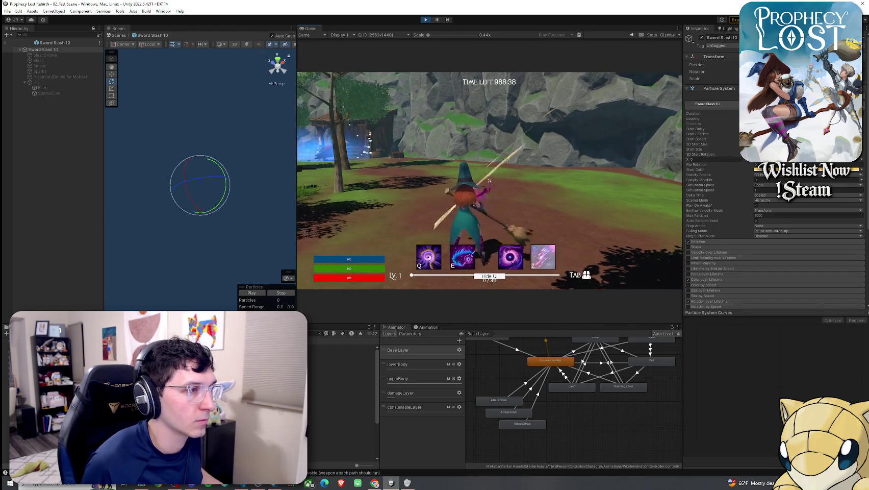
pyautogui.press('super')
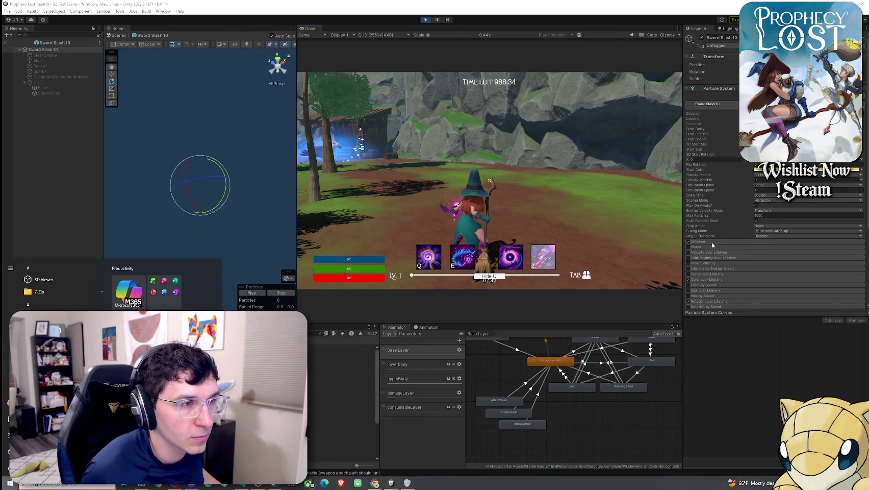
# Expand the Renderer, Custom Data, Rotation over Lifetime, Color over Lifetime and Emission modules
pyautogui.scroll(-5, 707, 243)
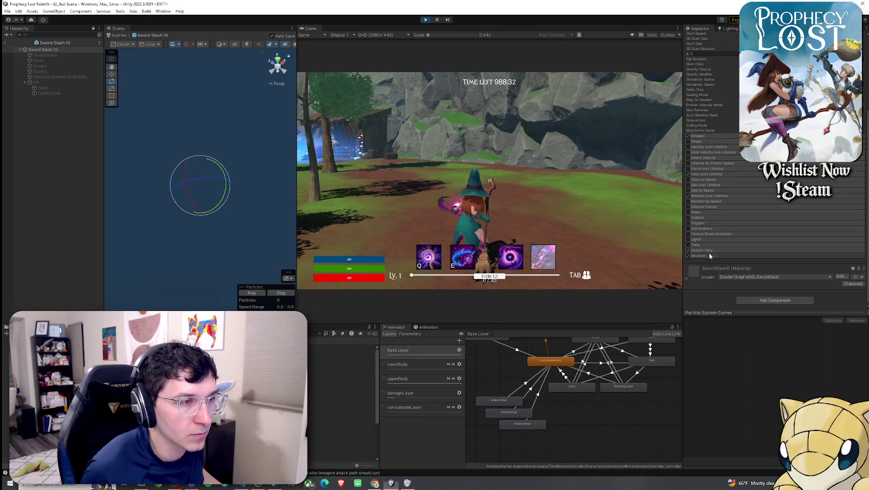
pyautogui.click(708, 255)
pyautogui.scroll(-3, 709, 237)
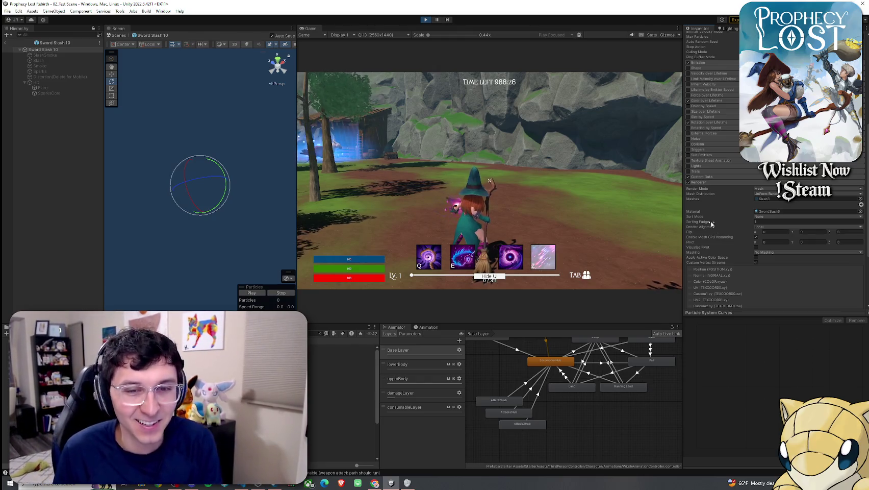
pyautogui.click(714, 178)
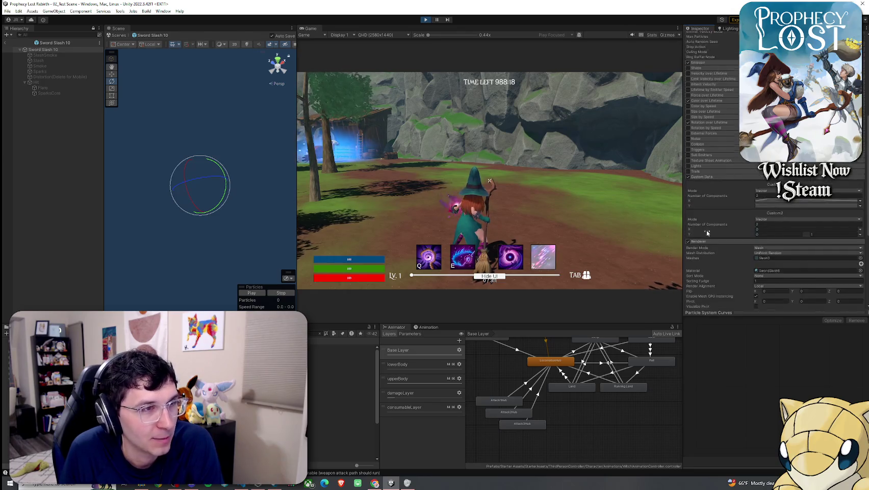
pyautogui.scroll(3, 705, 213)
pyautogui.click(700, 177)
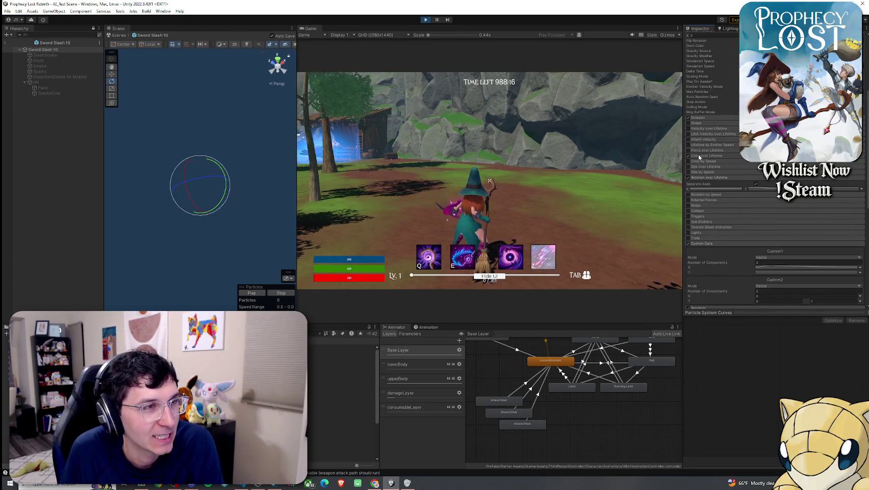
pyautogui.click(698, 154)
pyautogui.click(706, 119)
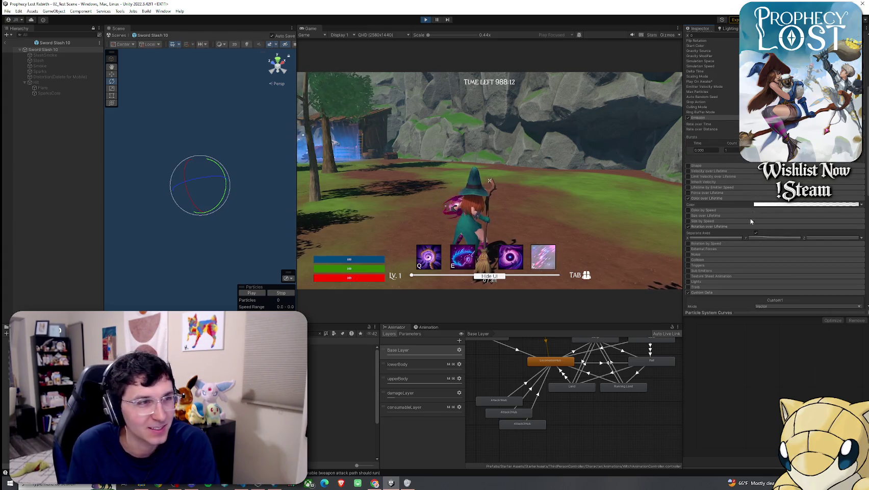
pyautogui.scroll(5, 735, 233)
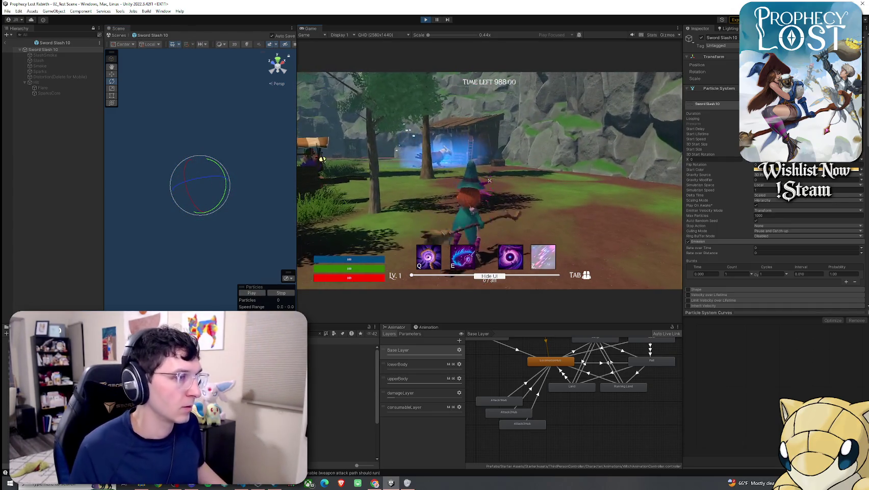
# Swing the broom three times in the running game to check the slash
pyautogui.click(489, 180)
pyautogui.click(489, 180)
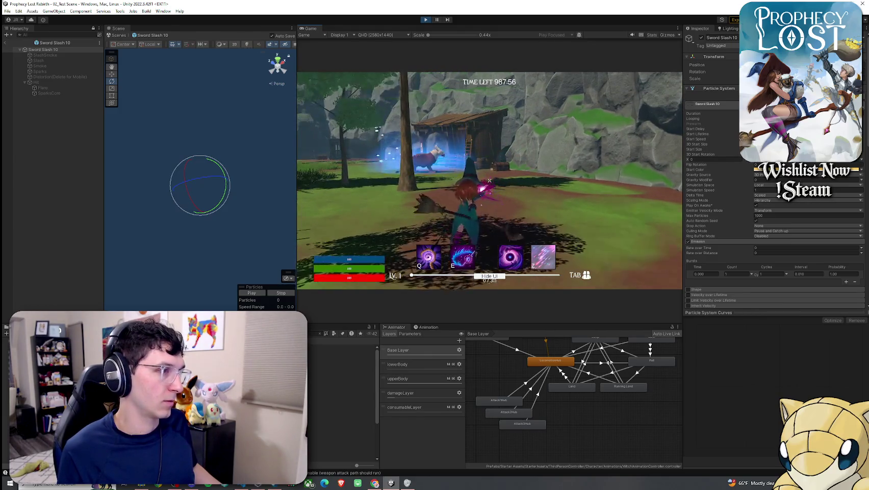
pyautogui.click(490, 180)
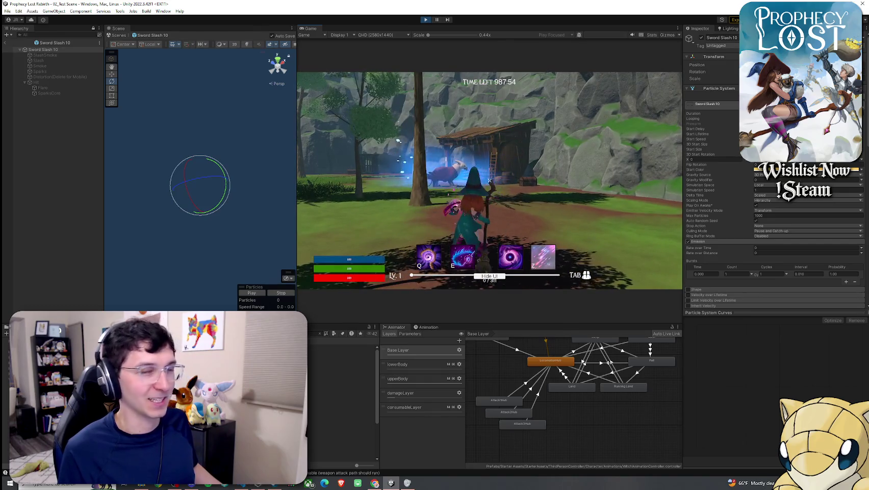
# Exit prefab mode to 02_Test Scene and expand the Broom item's Swing Sound 1 settings
pyautogui.press('super')
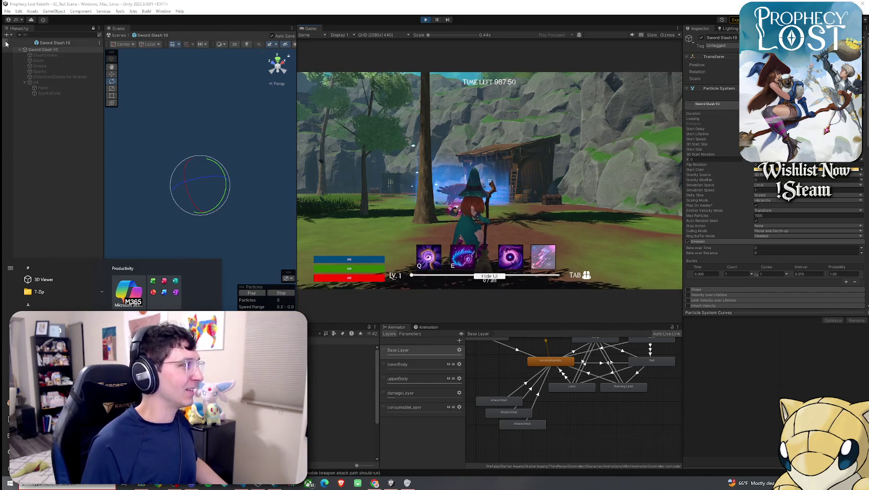
pyautogui.click(119, 36)
pyautogui.click(340, 352)
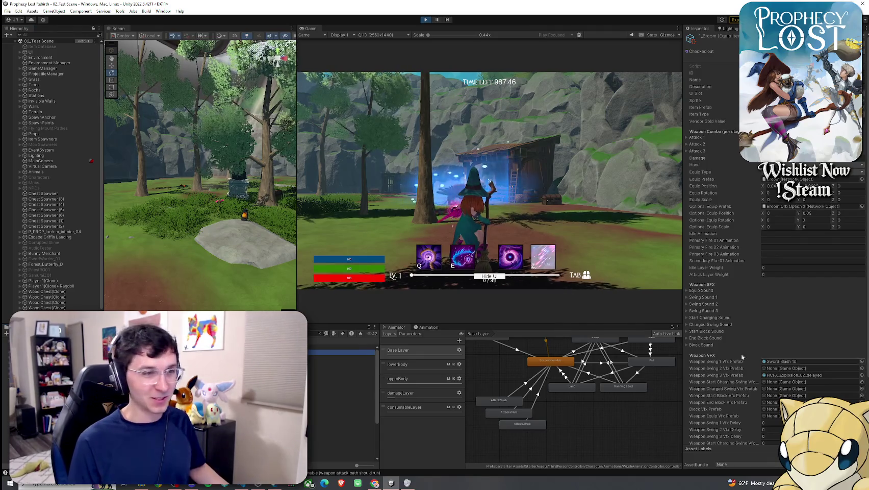
pyautogui.scroll(-2, 743, 357)
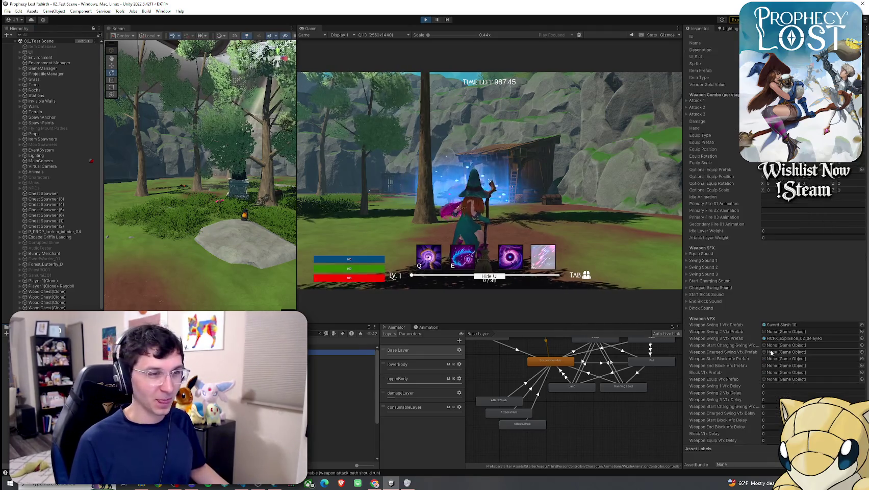
pyautogui.click(702, 260)
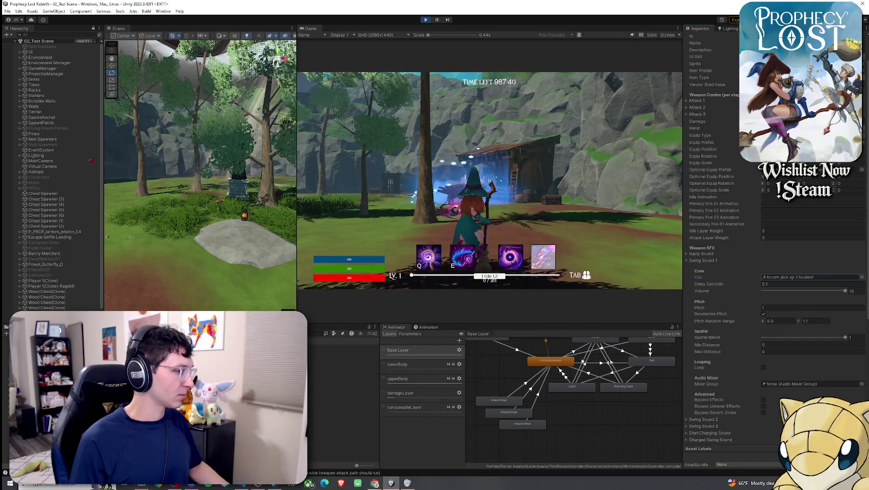
# Reveal the broom pick up 2 loudest clip in Explorer and launch Audacity from Windows search
pyautogui.rightClick(131, 352)
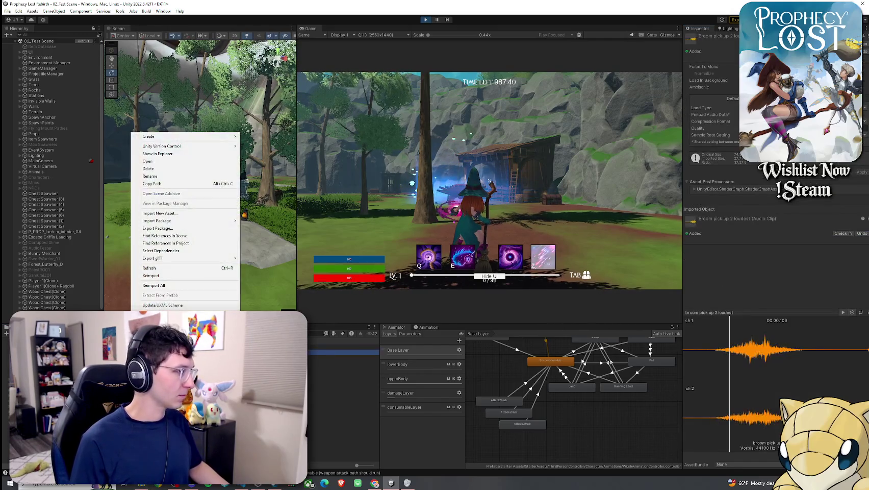
pyautogui.click(158, 153)
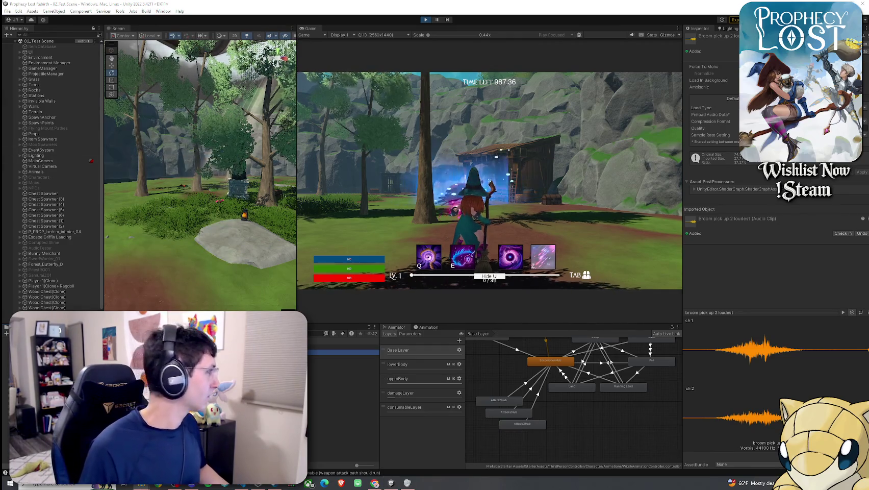
pyautogui.click(70, 484)
pyautogui.write('udemy')
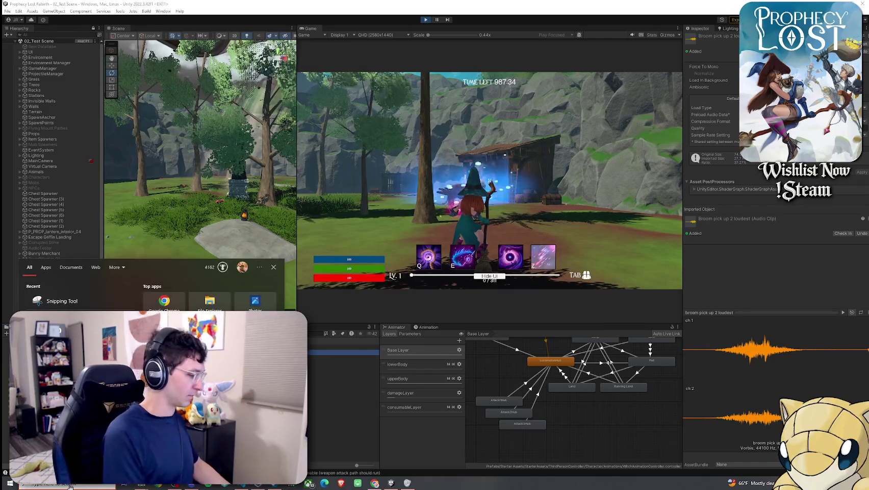
pyautogui.press('BackSpace')
pyautogui.press('BackSpace')
pyautogui.press('BackSpace')
pyautogui.write('audac')
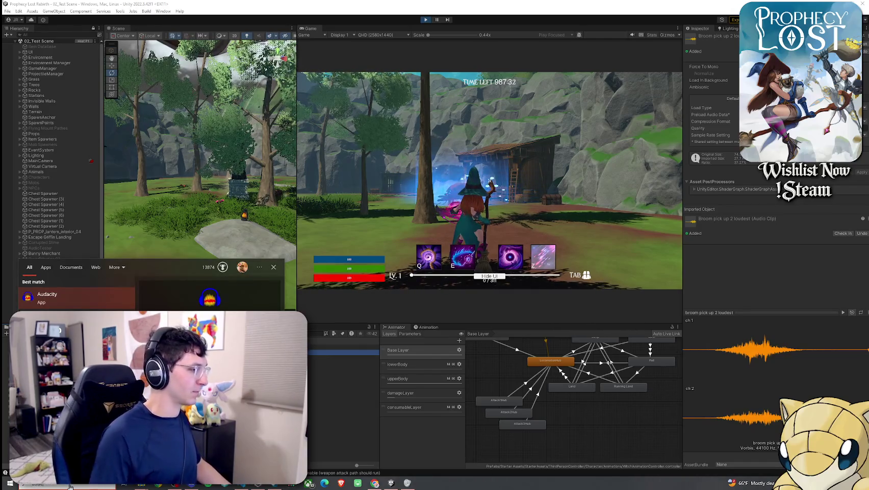
pyautogui.press('Return')
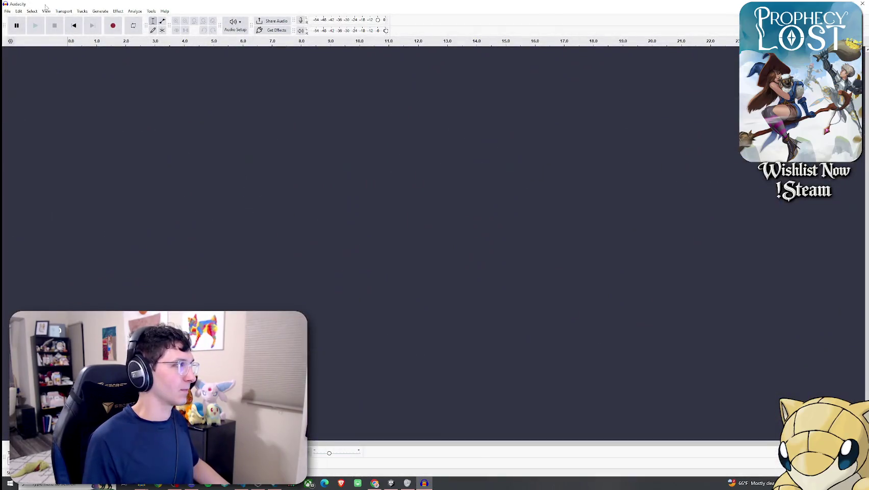
# Open broom pick up 2 loudest in Audacity, play it three times, and restore the window over Unity
pyautogui.click(8, 11)
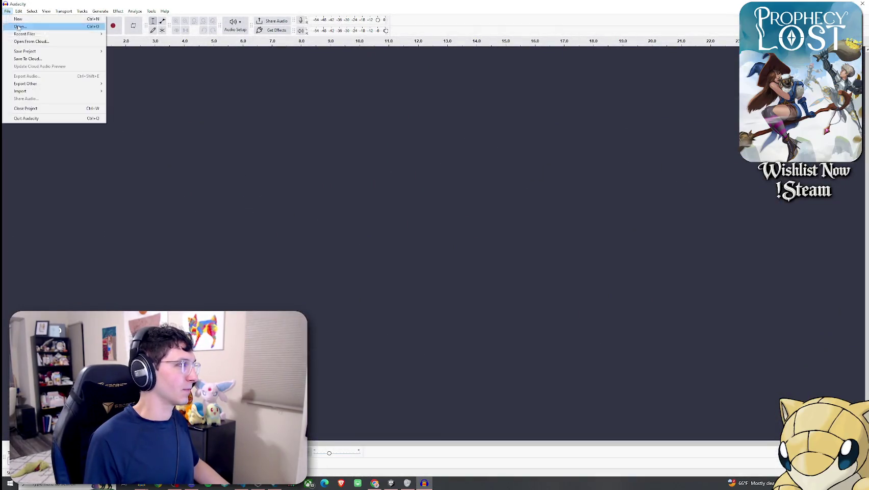
pyautogui.click(26, 26)
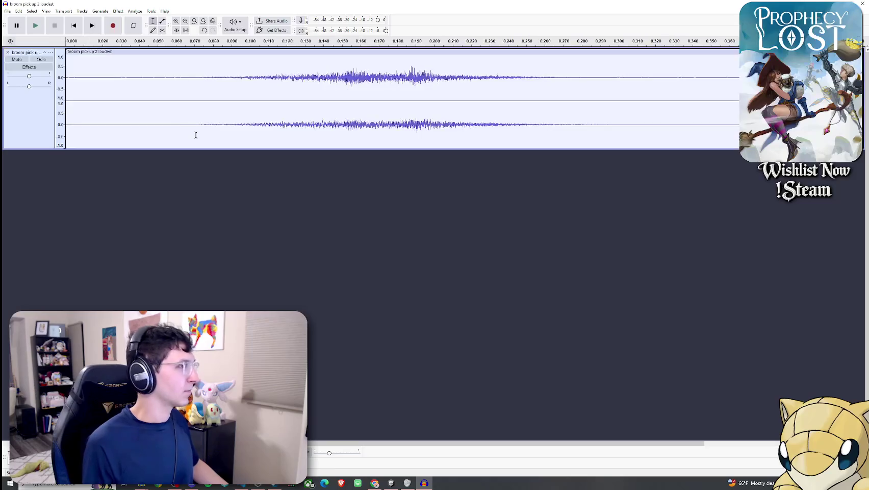
pyautogui.click(42, 28)
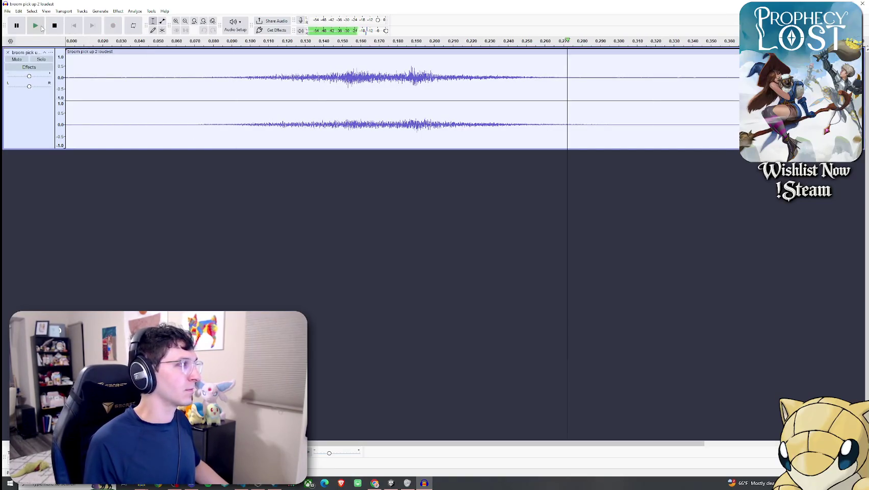
pyautogui.click(42, 28)
pyautogui.click(42, 28)
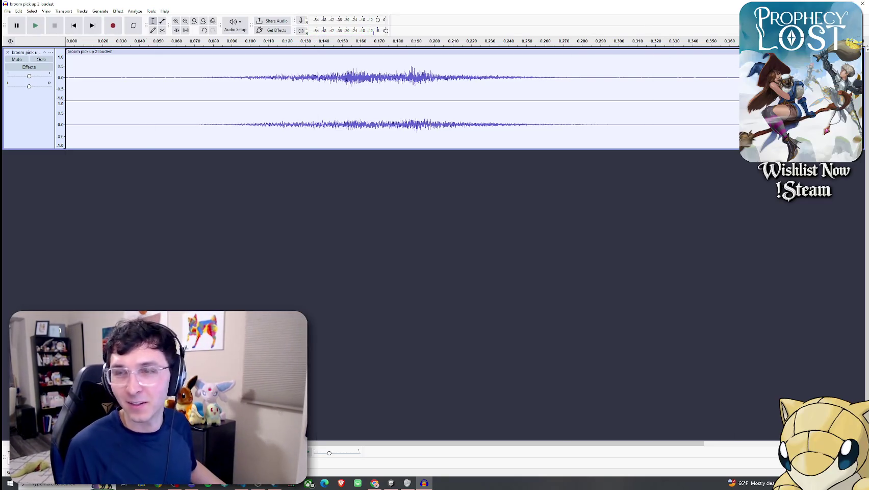
pyautogui.moveTo(510, 3)
pyautogui.mouseDown()
pyautogui.moveTo(677, 4)
pyautogui.moveTo(455, 23)
pyautogui.moveTo(413, 38)
pyautogui.mouseUp()
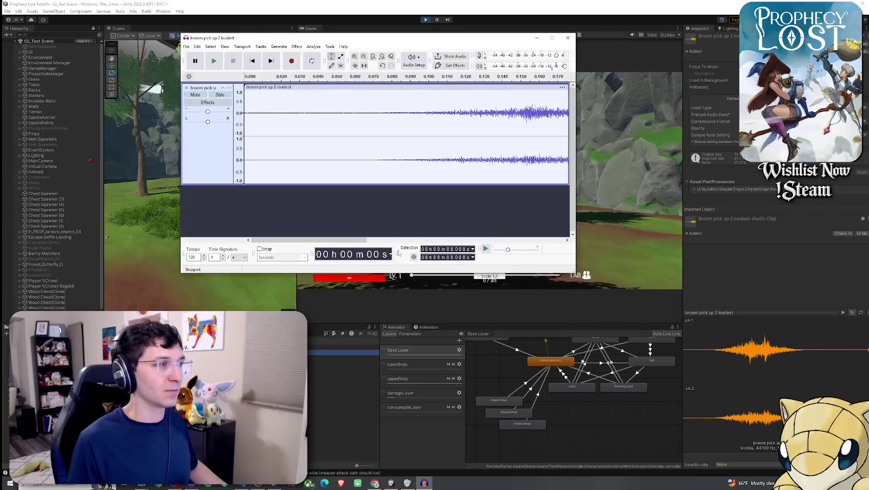
# Inspect the clip's end, placing the cursor at 0.414 s and zooming out to the whole clip
pyautogui.moveTo(357, 240); pyautogui.dragTo(554, 239)
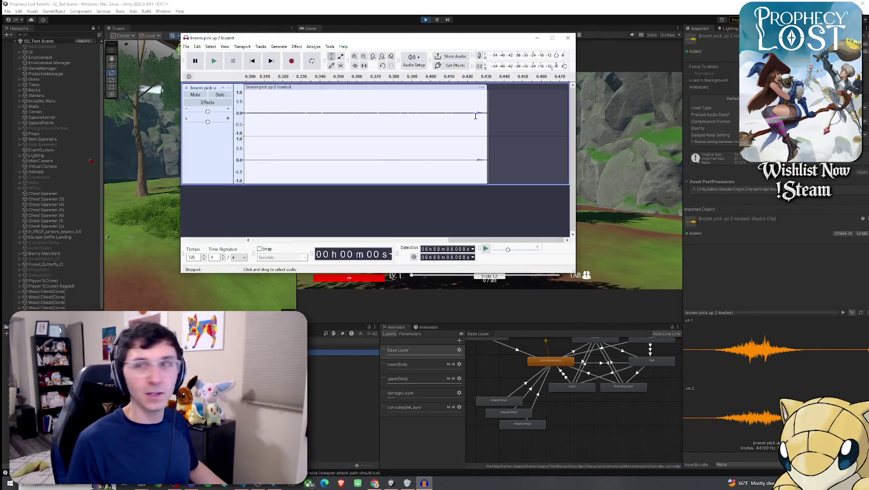
pyautogui.keyDown('ctrl'); pyautogui.scroll(4, 482, 116); pyautogui.keyUp('ctrl')
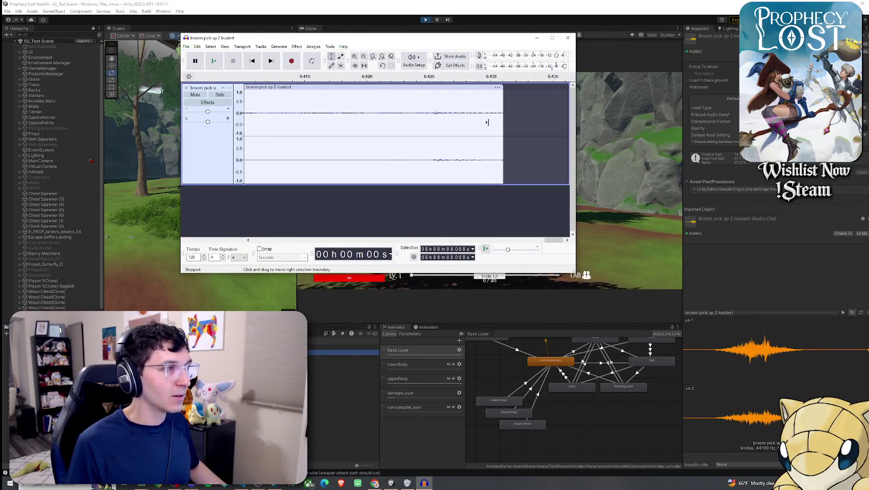
pyautogui.moveTo(401, 113); pyautogui.dragTo(418, 123)
pyautogui.keyDown('ctrl'); pyautogui.scroll(-4, 385, 124); pyautogui.keyUp('ctrl')
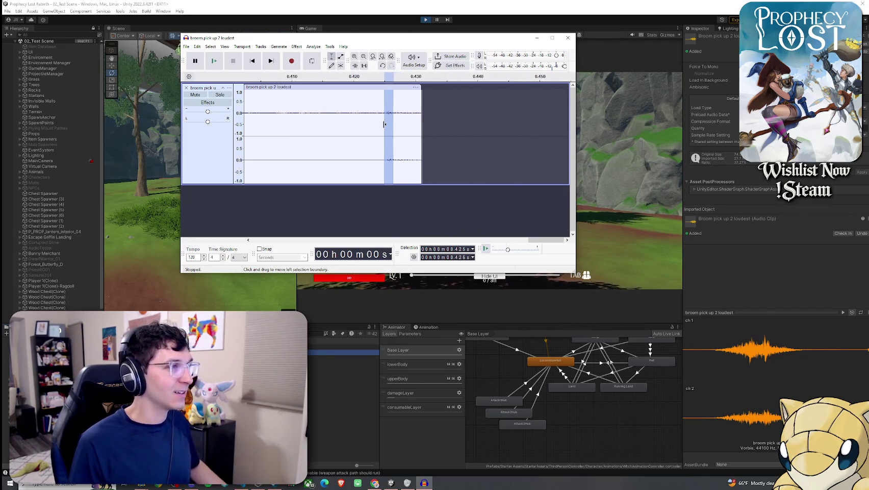
pyautogui.click(360, 124)
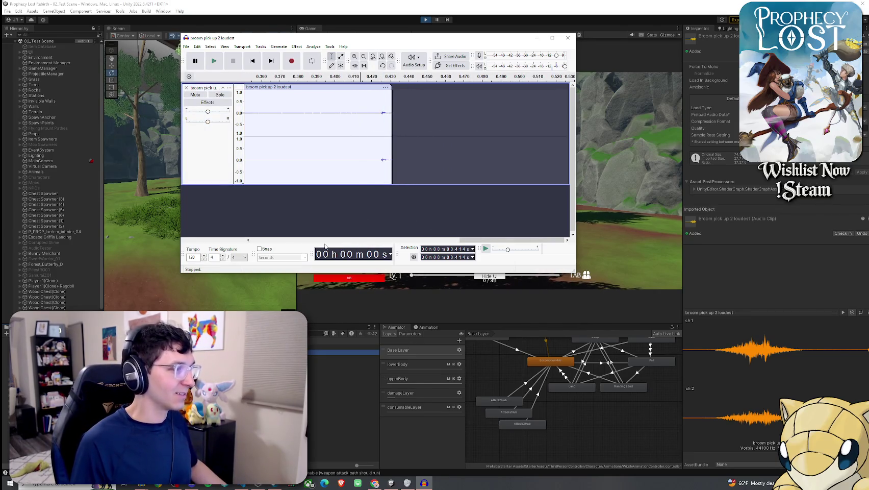
pyautogui.hotkey('ctrl', 'f')
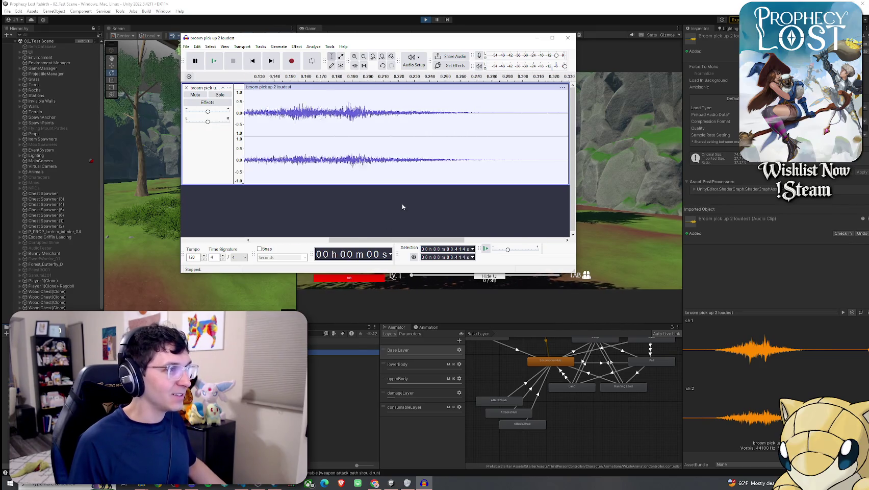
pyautogui.hotkey('ctrl', '3')
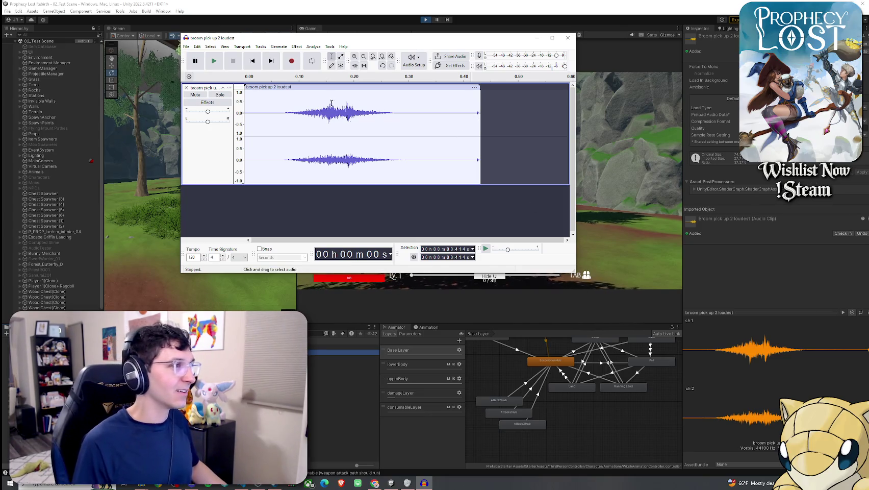
pyautogui.moveTo(576, 153); pyautogui.dragTo(638, 153)
# Play the clip, trim its end to about 0.424 s, and replay the trimmed result
pyautogui.click(449, 96)
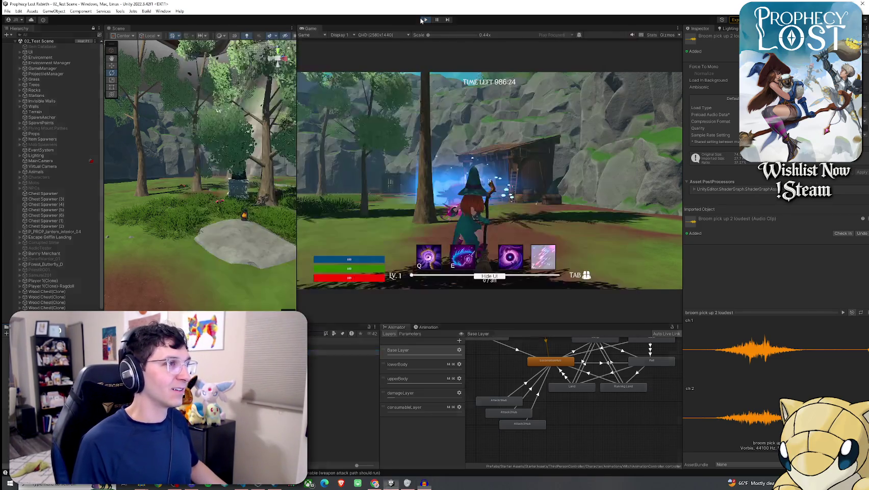
pyautogui.hotkey('alt', 'Tab')
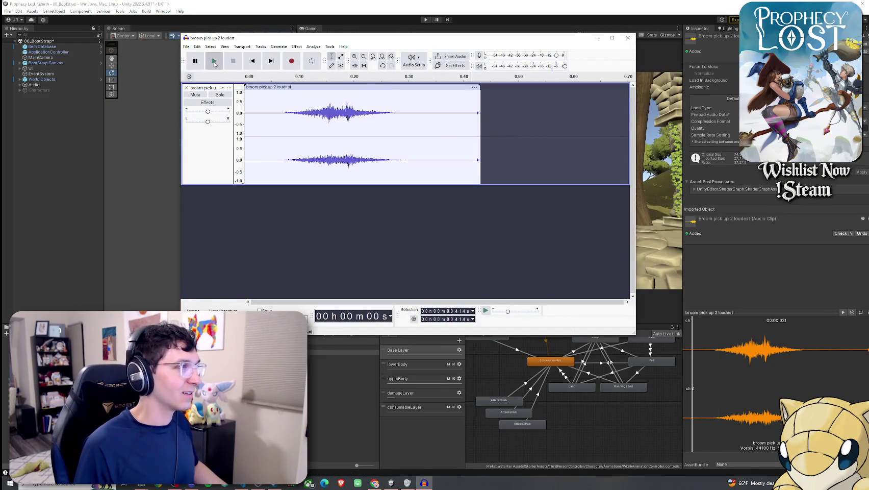
pyautogui.click(215, 61)
pyautogui.click(215, 62)
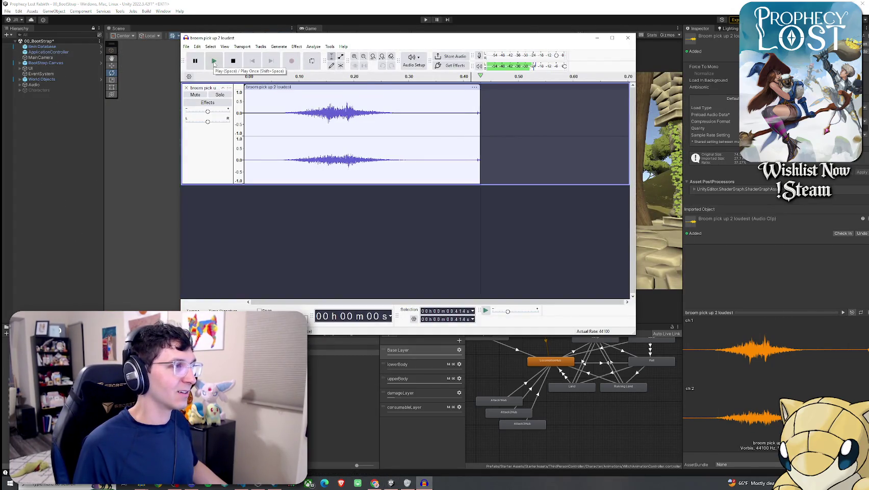
pyautogui.click(214, 62)
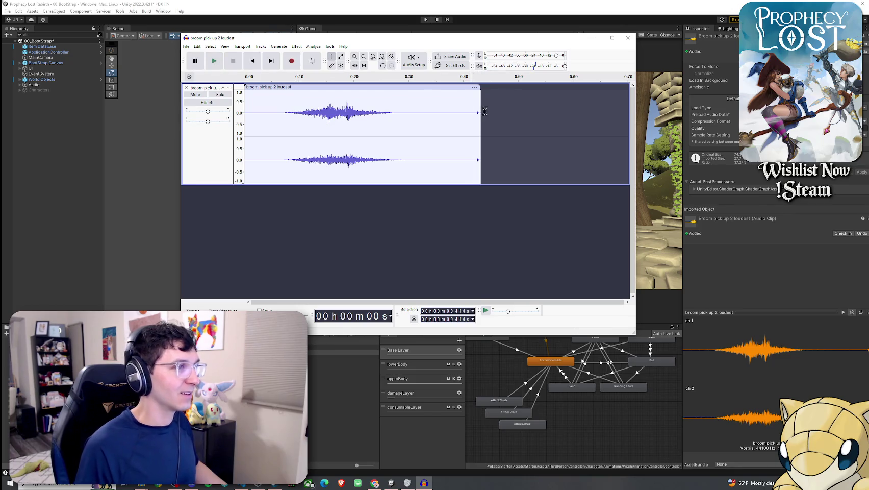
pyautogui.moveTo(477, 113); pyautogui.dragTo(474, 113)
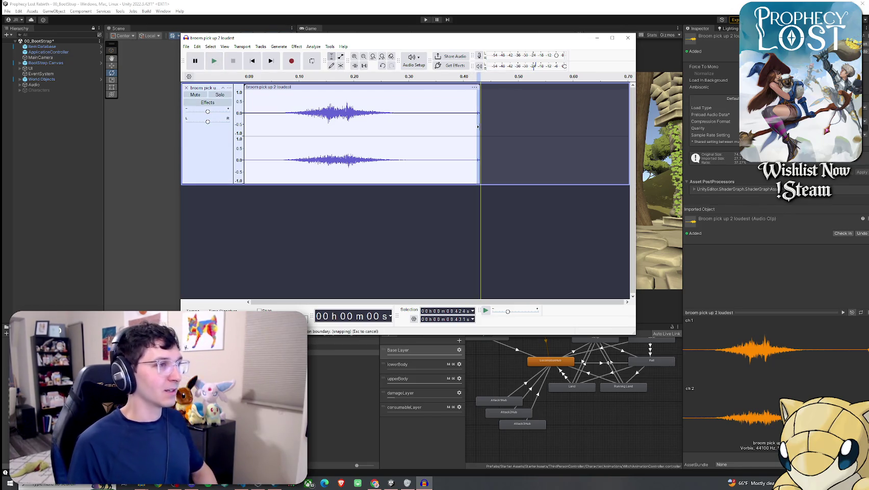
pyautogui.click(214, 62)
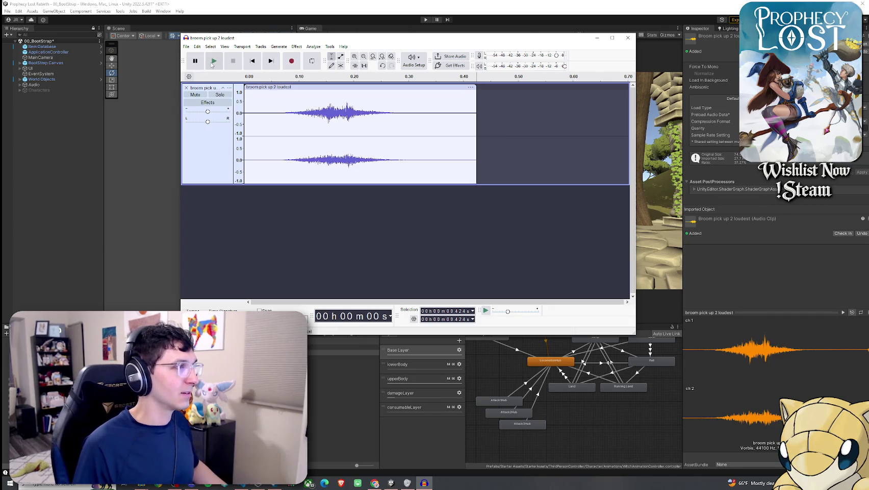
pyautogui.click(245, 77)
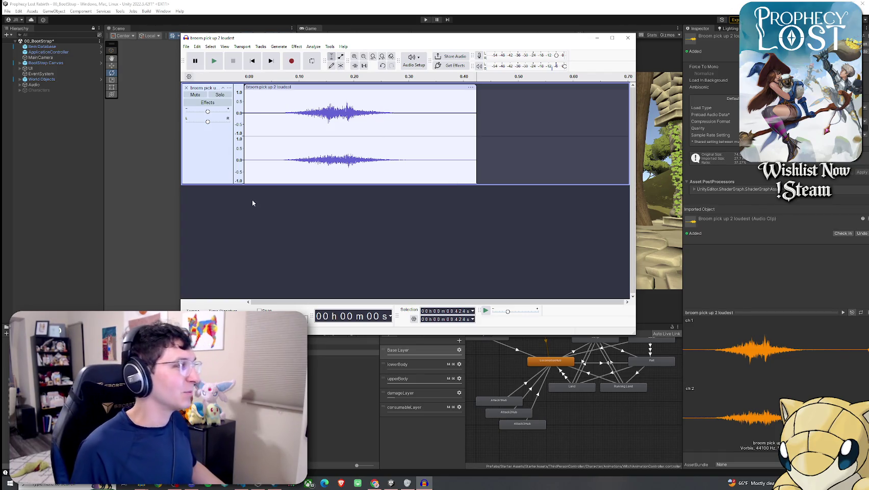
pyautogui.press('space')
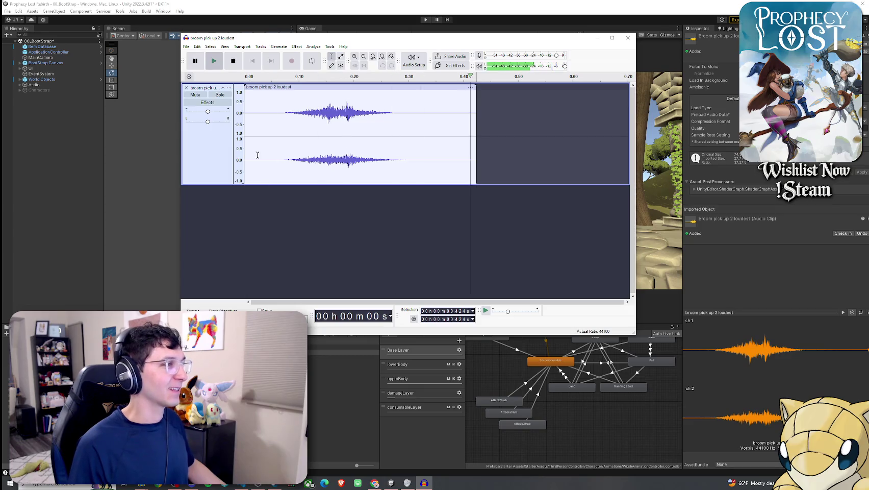
# Replay the clip and bring up the Export Audio destination choice
pyautogui.click(215, 66)
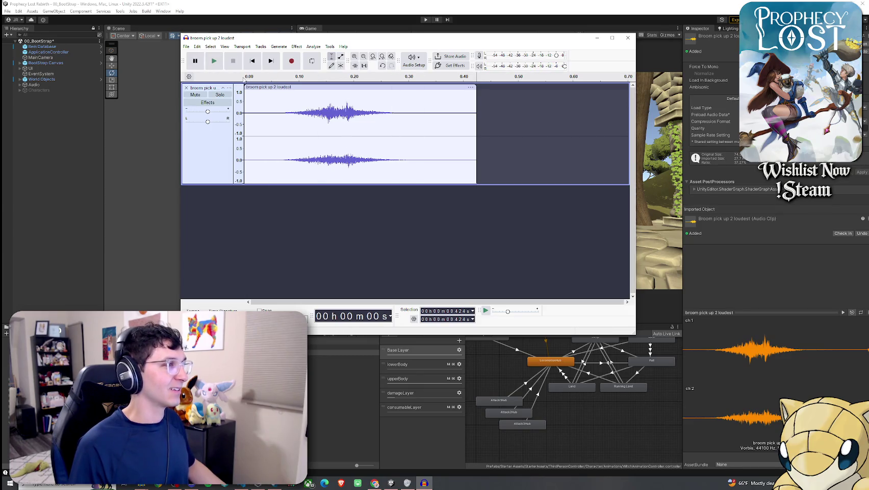
pyautogui.press('space')
pyautogui.press('space')
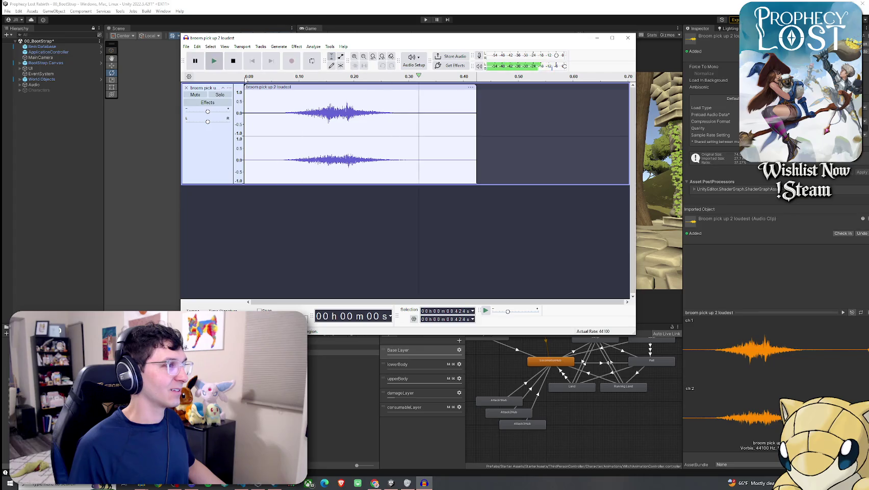
pyautogui.click(186, 46)
pyautogui.click(204, 114)
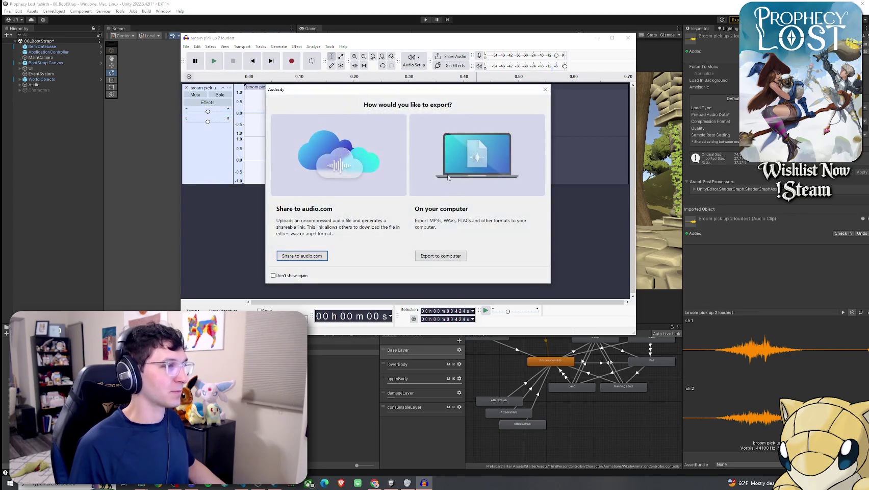
# Export the broom sound to the computer, then close Audacity, saving the .aup3 project
pyautogui.click(441, 256)
pyautogui.press('Return')
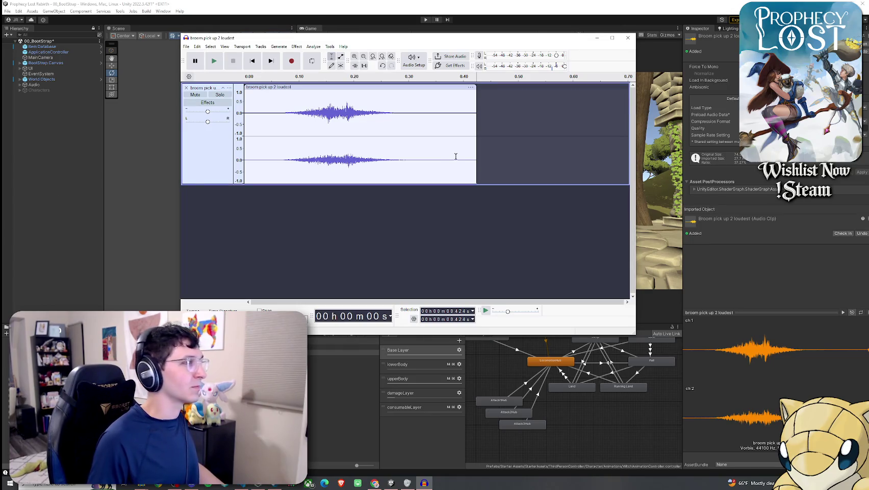
pyautogui.click(629, 39)
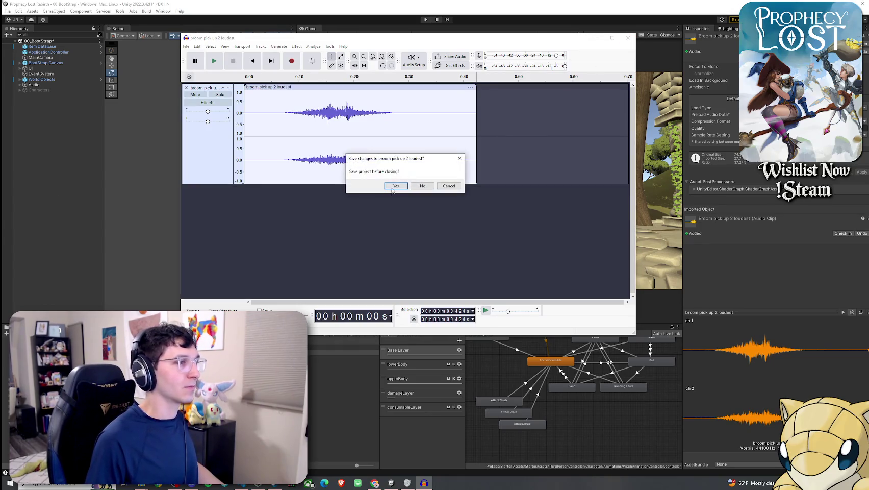
pyautogui.click(391, 184)
pyautogui.click(440, 259)
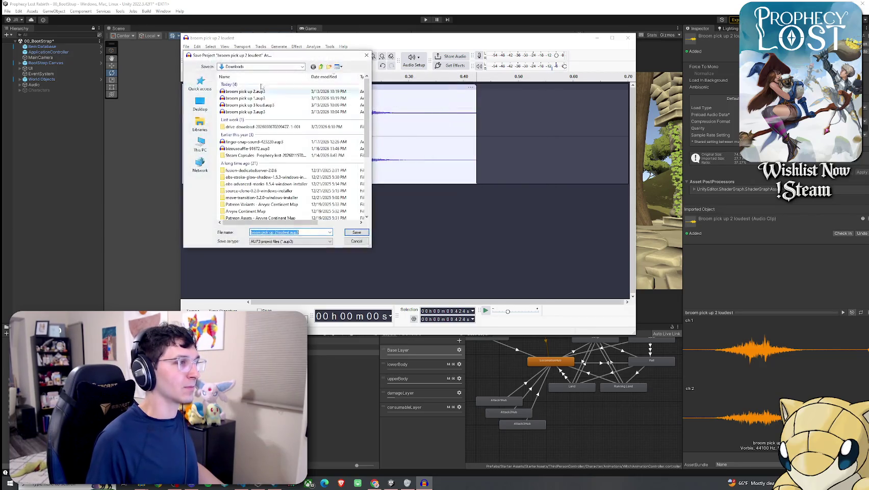
pyautogui.press('Return')
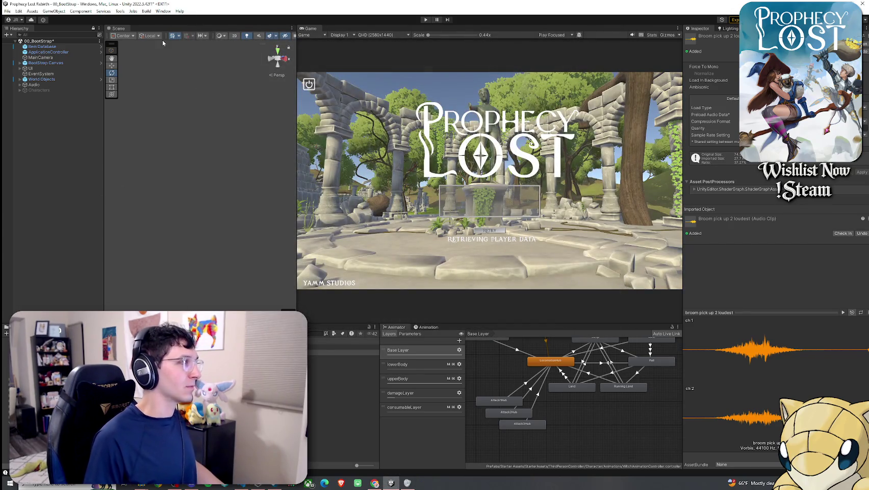
# Save the scene and drag the splitter up to enlarge the Project and Animator panels
pyautogui.click(8, 11)
pyautogui.click(20, 41)
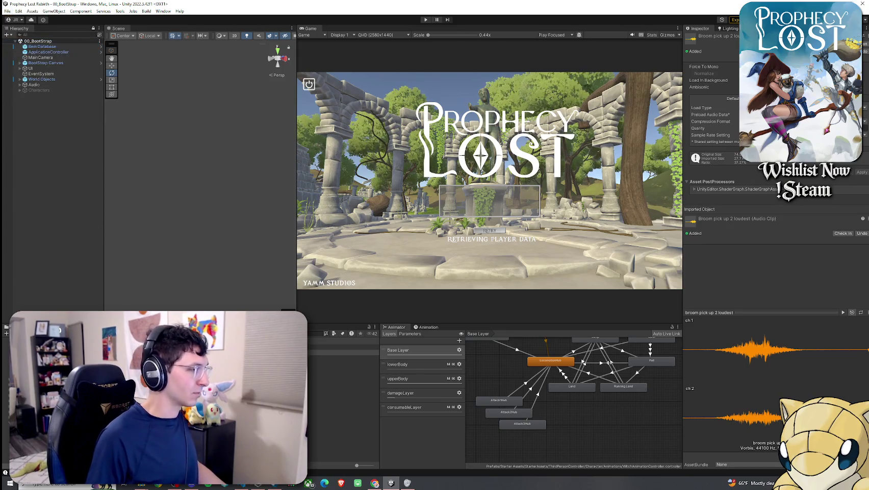
pyautogui.moveTo(347, 324); pyautogui.dragTo(347, 244)
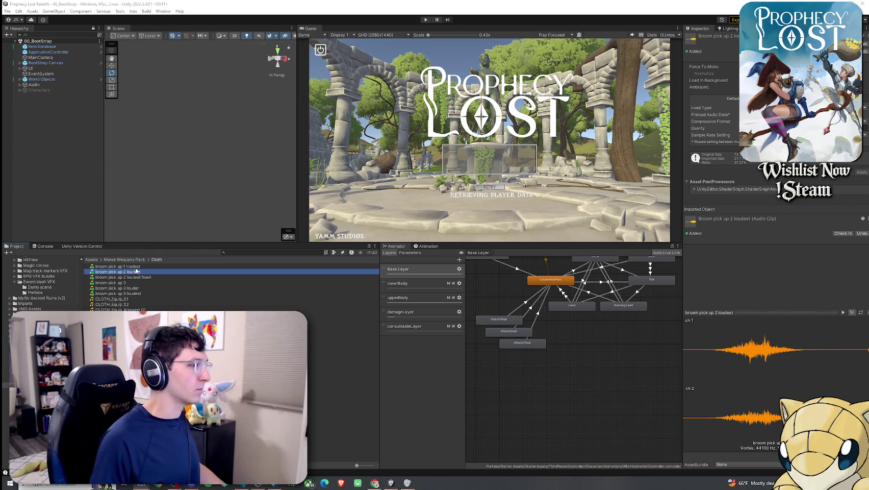
# Find 1_Broom, set its Swing Sound 1 to 'broom pick up 2 loudest fixed', and save
pyautogui.click(247, 252)
pyautogui.write('broom 1')
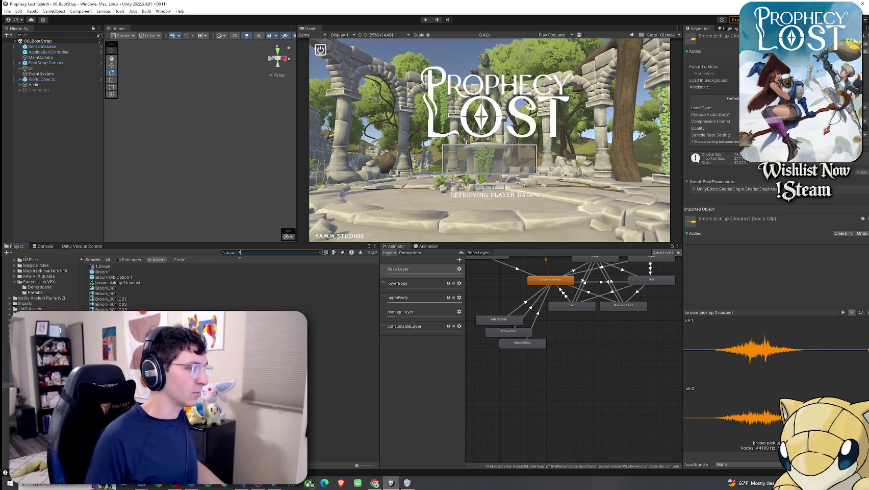
pyautogui.click(130, 265)
pyautogui.scroll(-3, 703, 291)
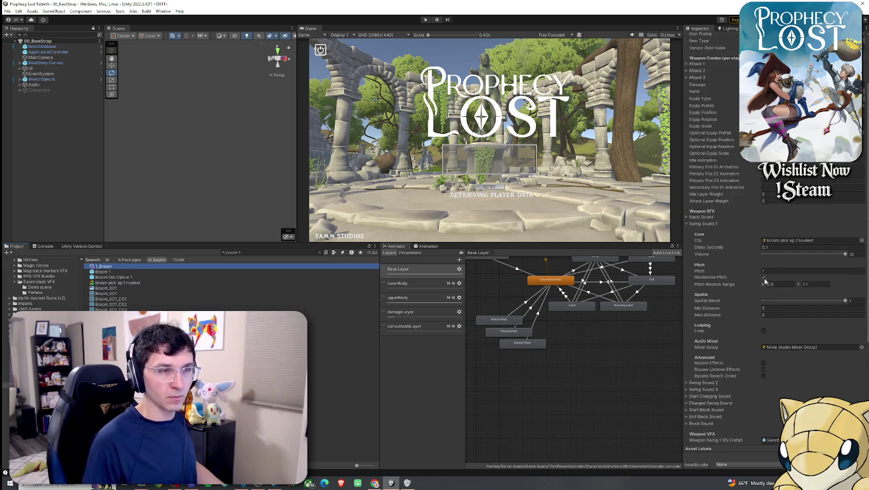
pyautogui.click(861, 240)
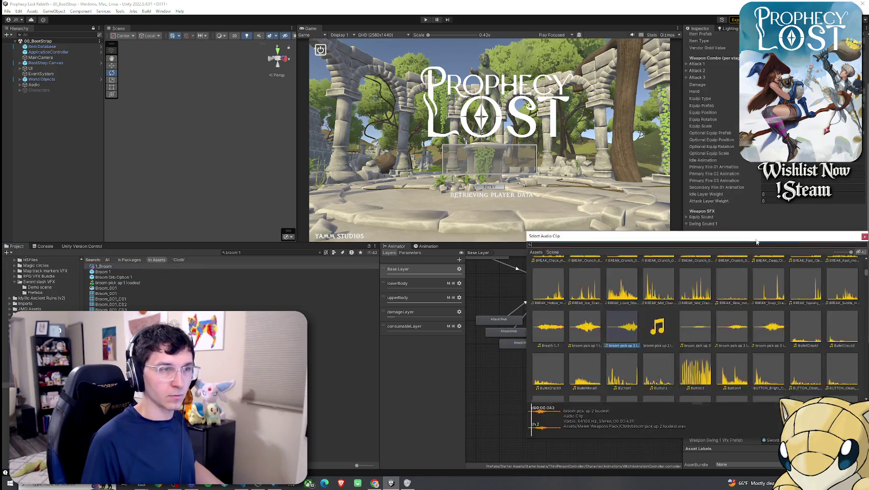
pyautogui.write('fixed')
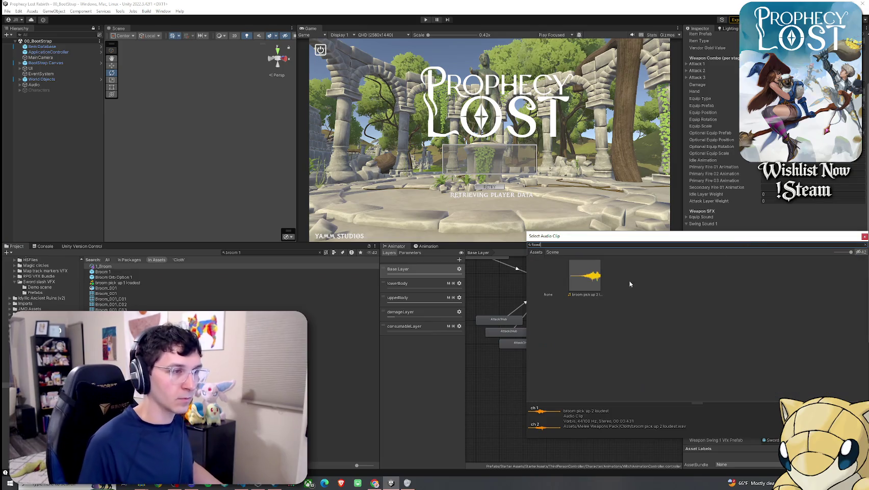
pyautogui.doubleClick(585, 283)
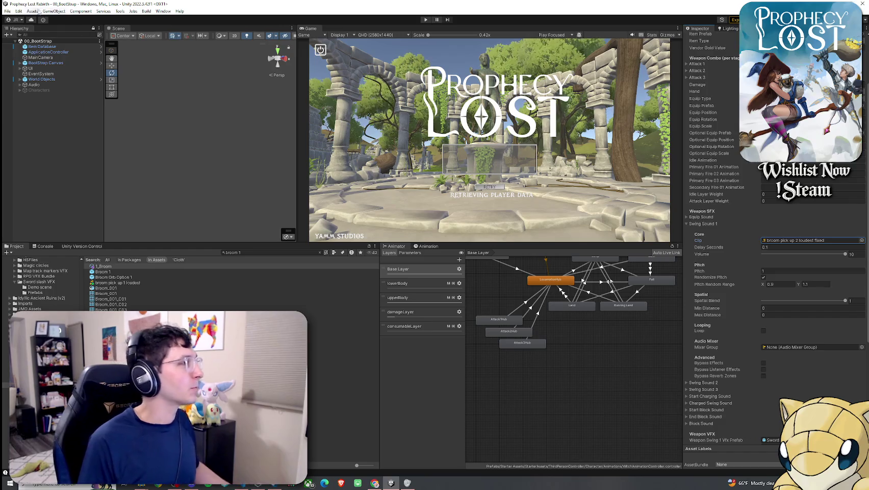
pyautogui.click(7, 11)
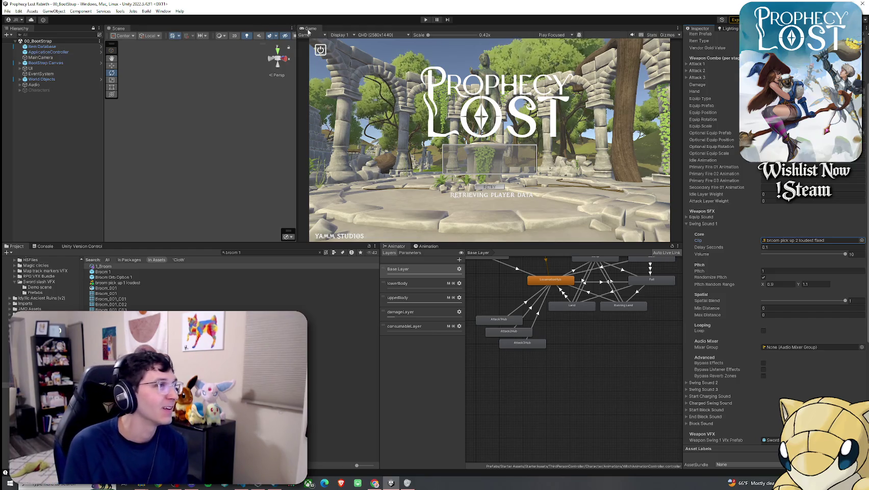
# Dock the Game tab beside Scene, enlarge it, and enter play mode
pyautogui.moveTo(310, 28); pyautogui.dragTo(226, 31)
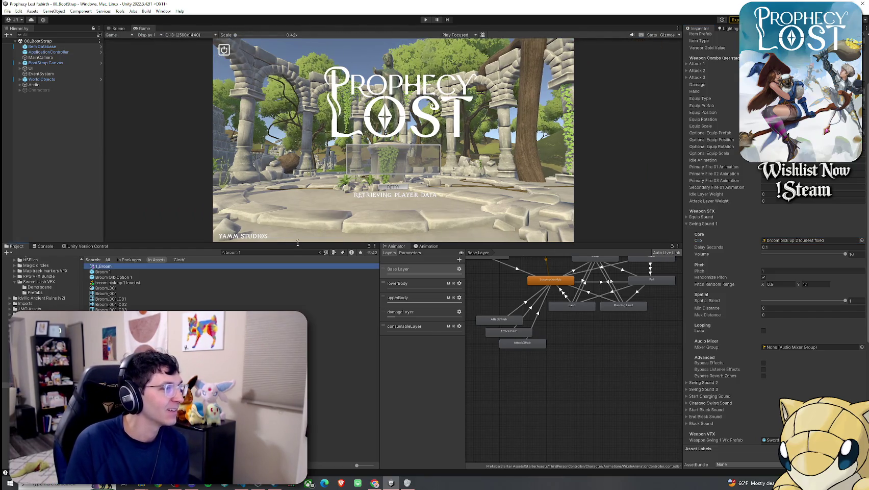
pyautogui.moveTo(298, 243); pyautogui.dragTo(310, 338)
pyautogui.click(7, 10)
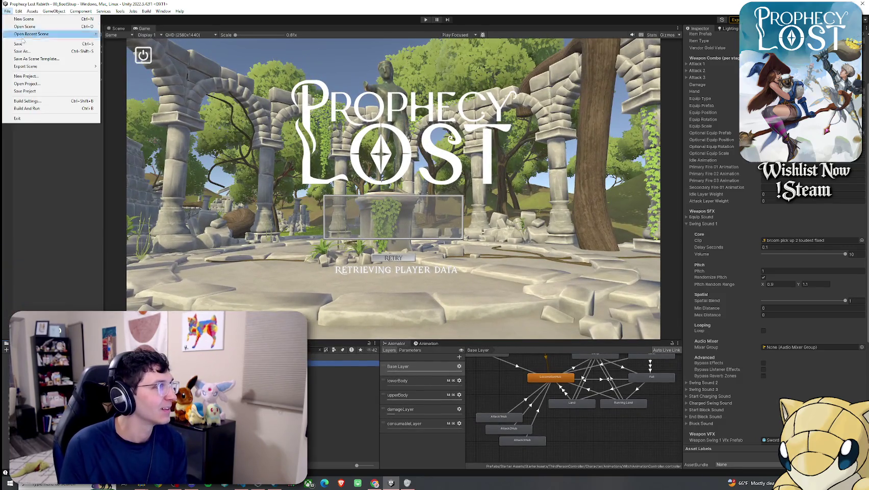
pyautogui.click(7, 10)
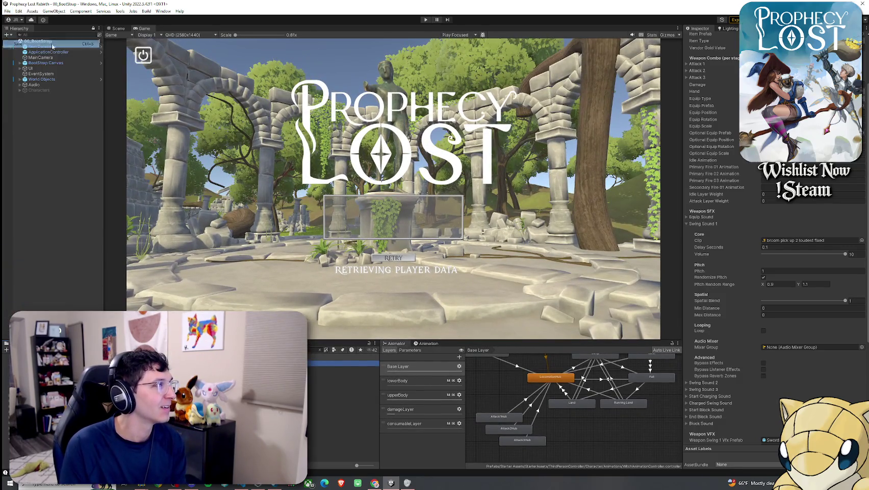
pyautogui.click(120, 12)
pyautogui.click(76, 3)
pyautogui.click(12, 10)
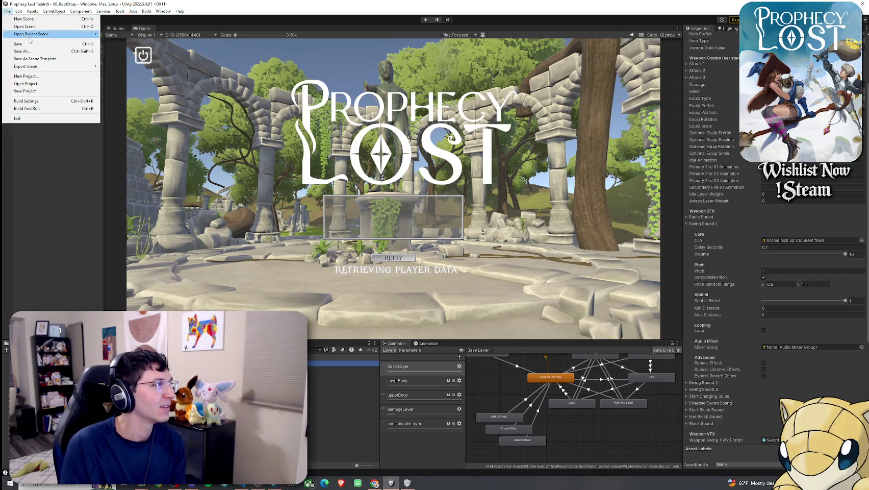
pyautogui.click(150, 6)
pyautogui.click(423, 20)
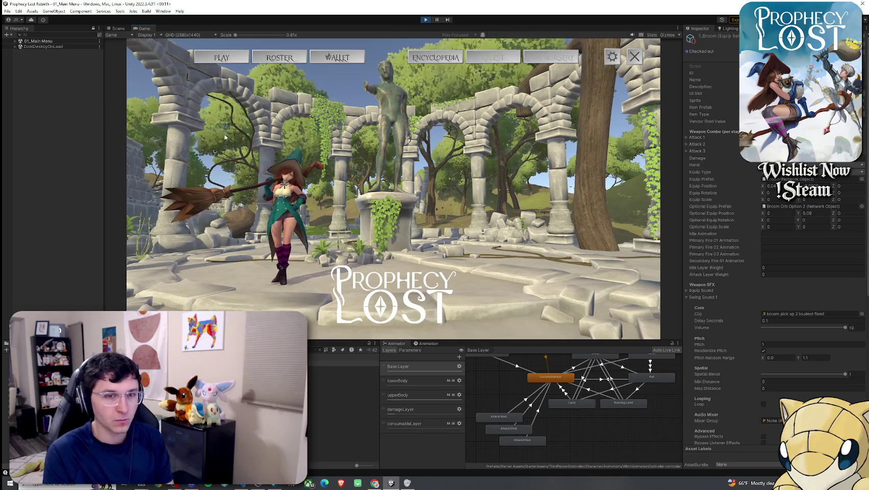
# Choose the test scene destination on the map and click Start Game
pyautogui.click(393, 190)
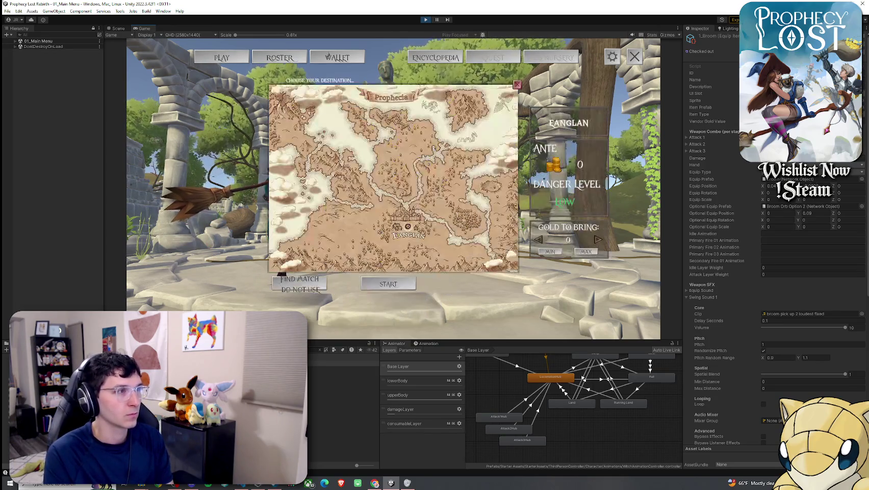
pyautogui.click(413, 218)
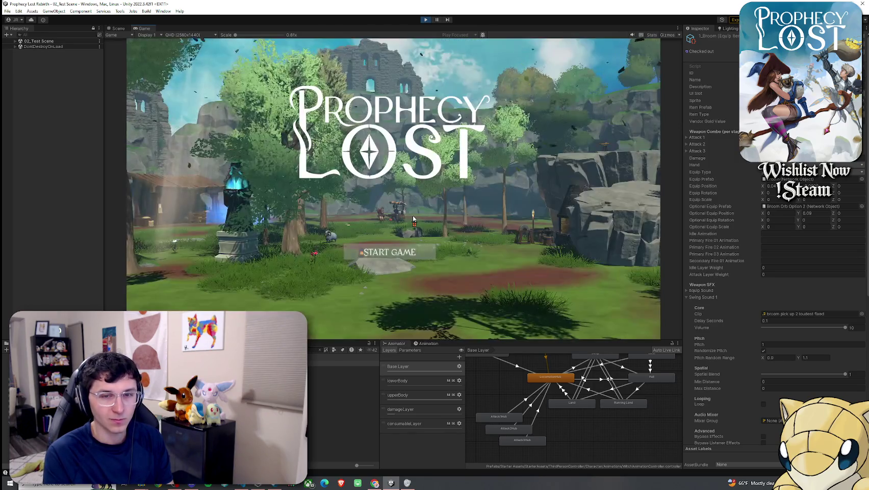
pyautogui.click(415, 252)
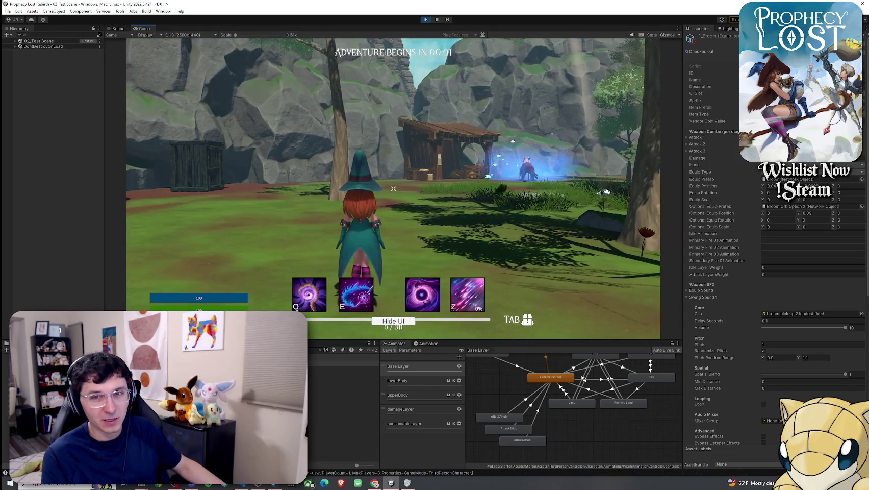
# Pick up the broom, check it in the inventory, then test a swing and special ability
pyautogui.moveTo(393, 189)
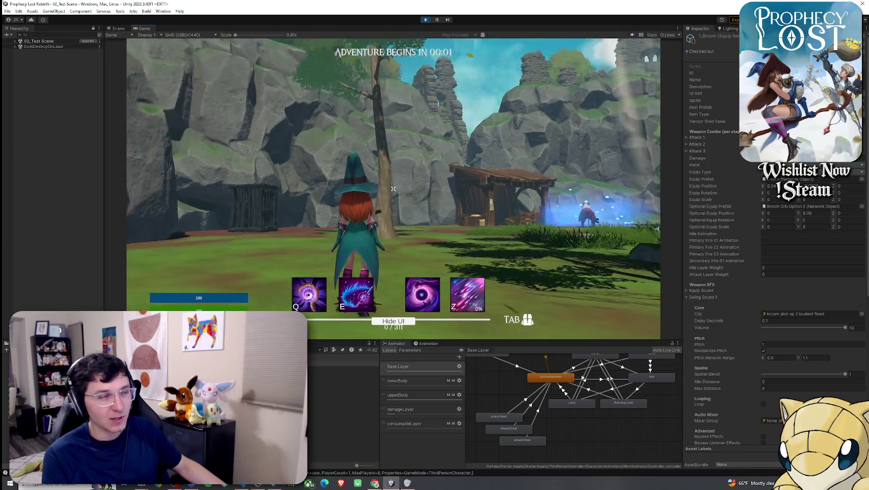
pyautogui.press('w')
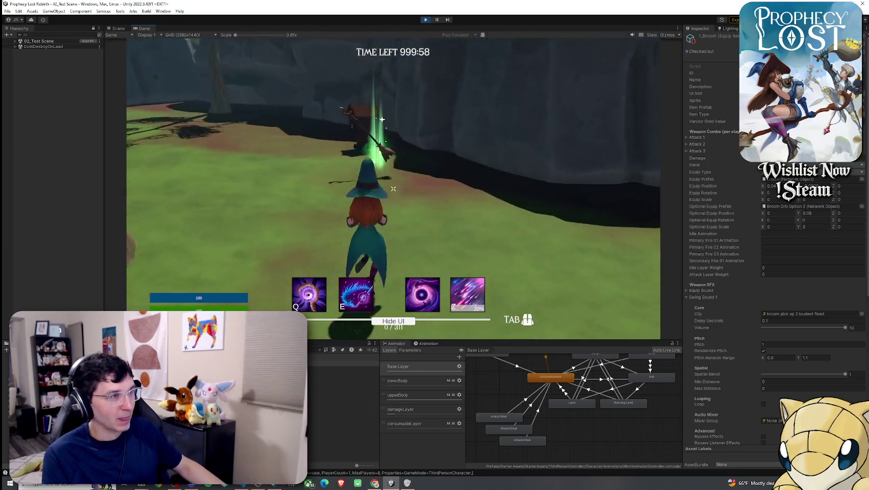
pyautogui.press('Tab')
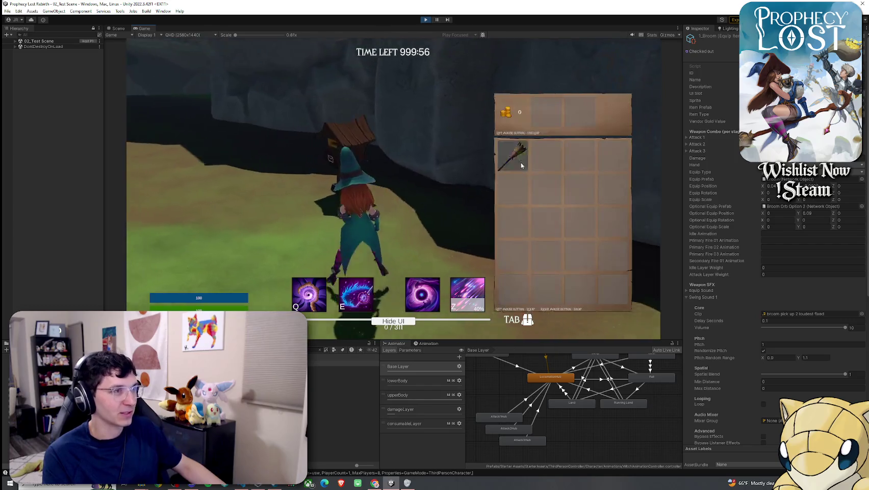
pyautogui.press('Tab')
pyautogui.click(393, 189)
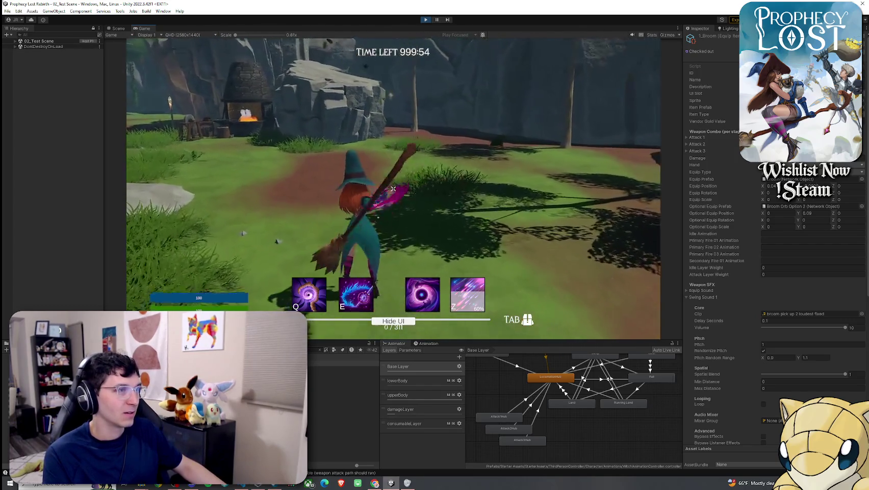
pyautogui.click(393, 189)
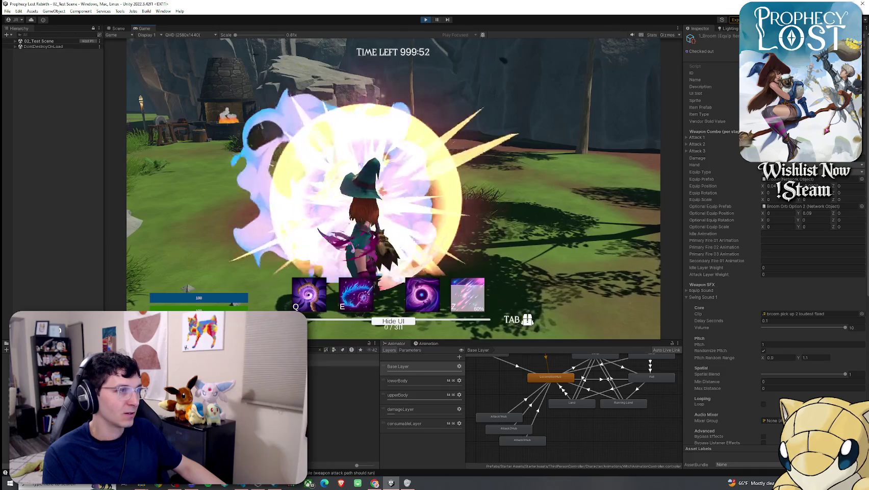
# Walk toward the forge, swing the broom four more times, then collapse Swing Sound 1
pyautogui.press('w')
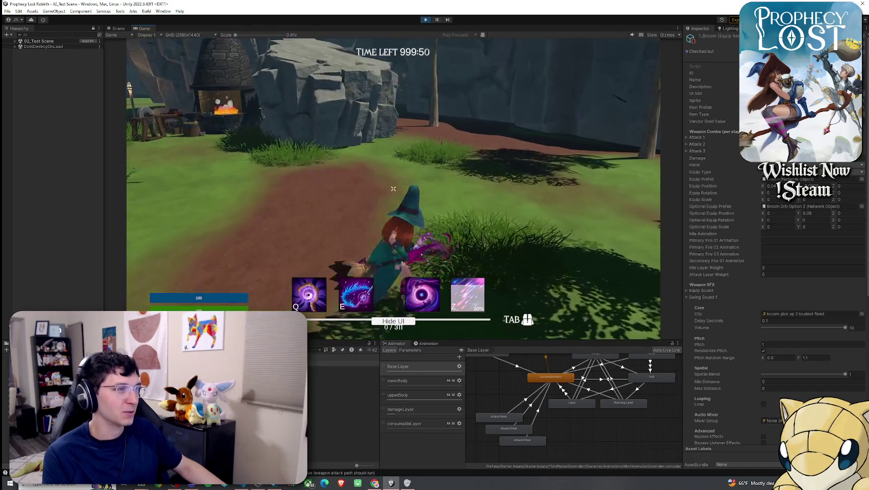
pyautogui.click(394, 189)
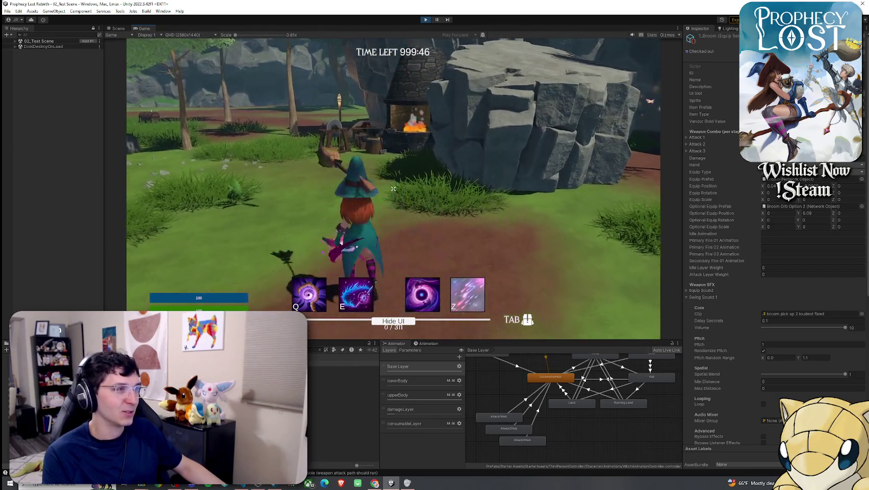
pyautogui.click(394, 189)
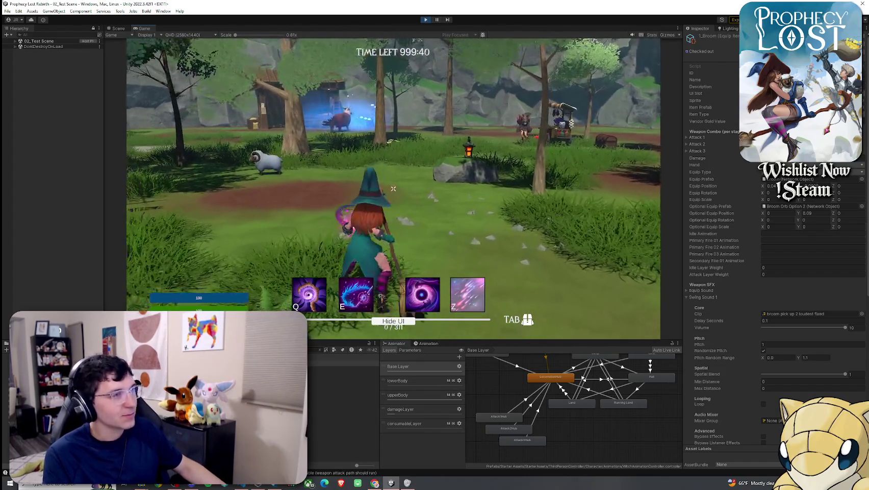
pyautogui.click(394, 189)
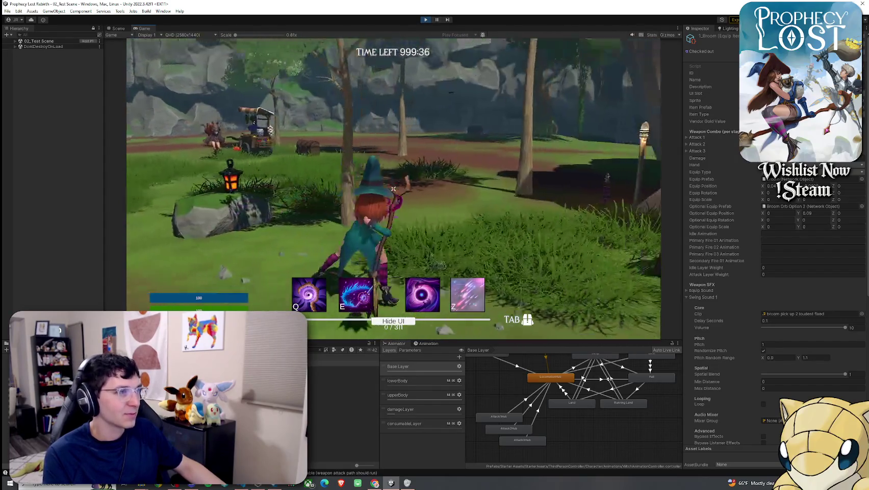
pyautogui.click(394, 188)
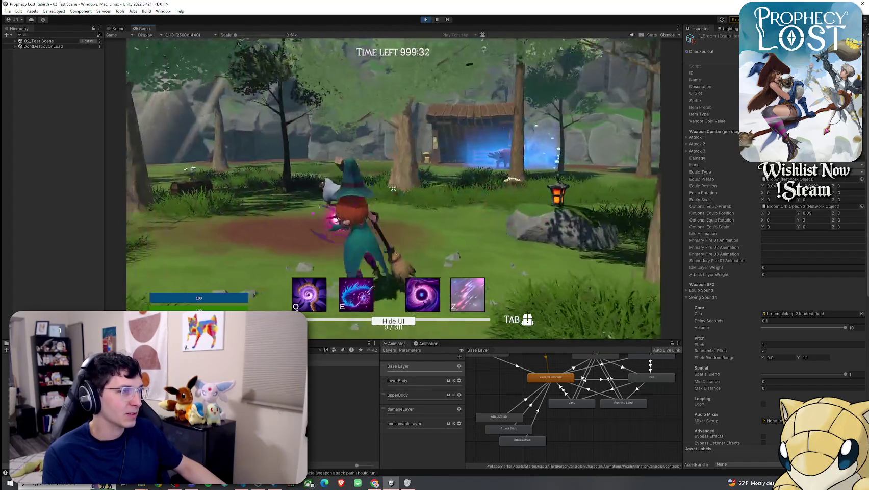
pyautogui.press('super')
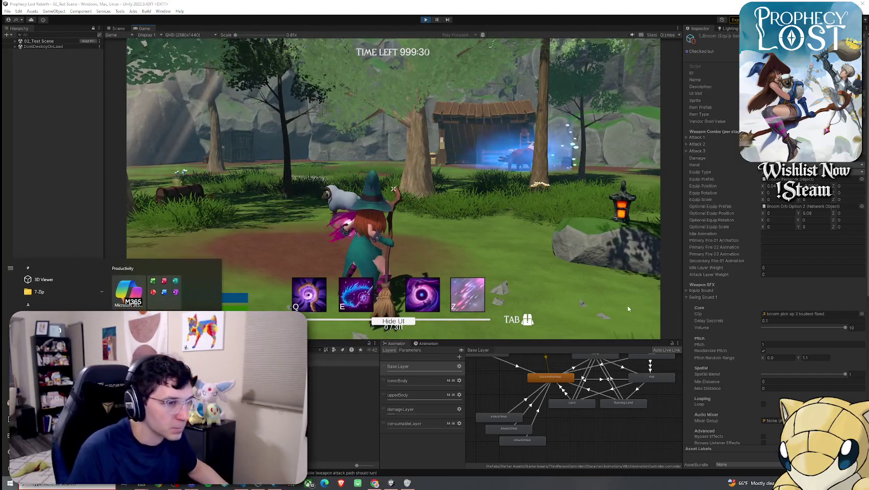
pyautogui.click(697, 296)
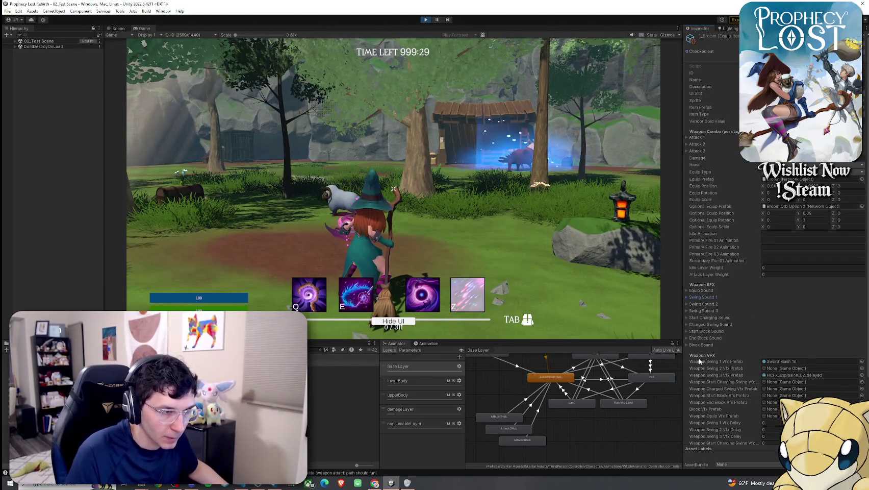
# Swing the broom five more times to watch the golden slash effect
pyautogui.click(393, 188)
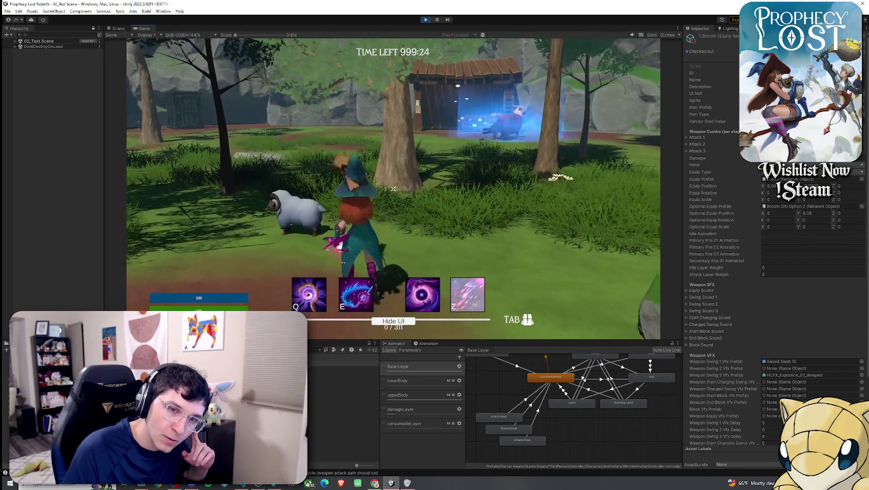
pyautogui.click(394, 189)
pyautogui.click(394, 189)
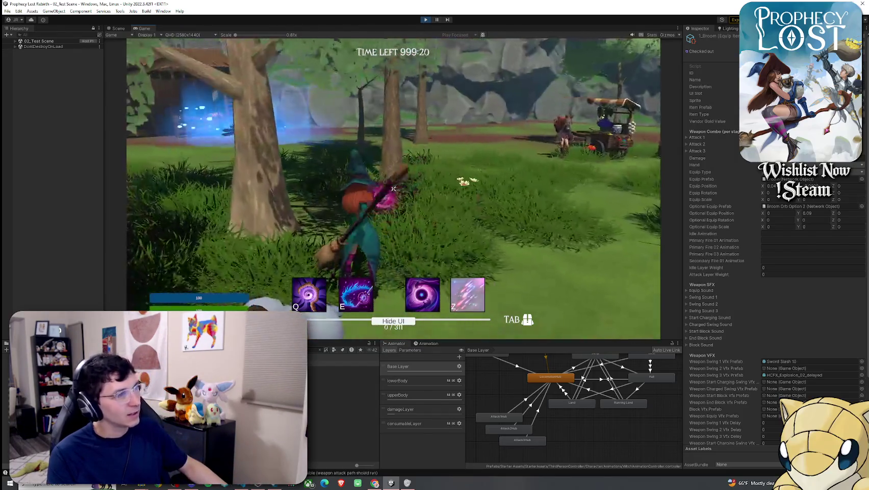
pyautogui.click(393, 189)
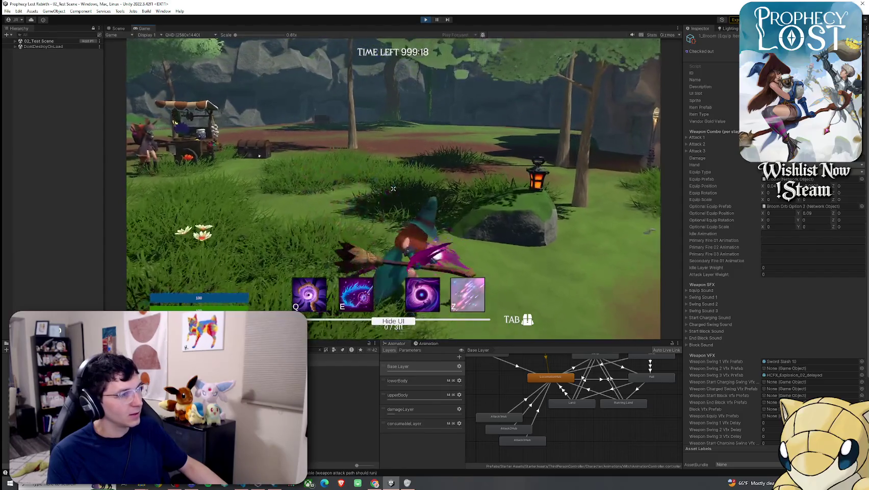
pyautogui.click(394, 189)
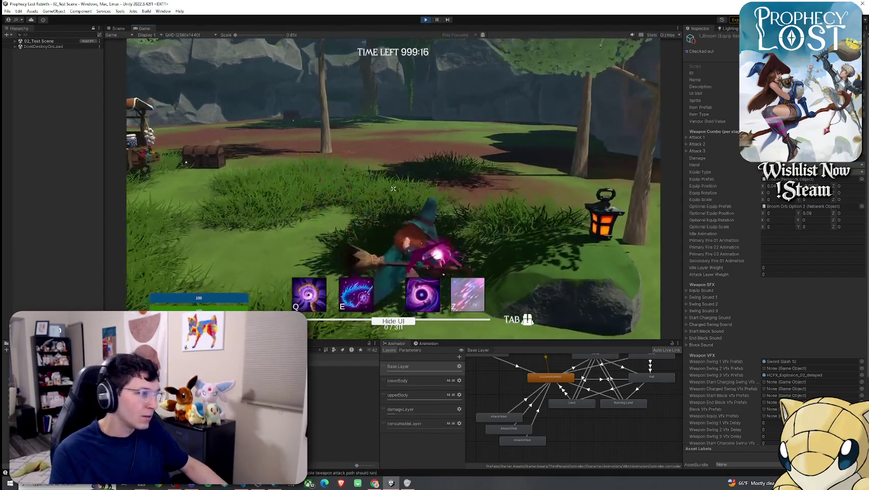
# Browse the Project window to the Sword slash VFX > Prefabs folder
pyautogui.press('super')
pyautogui.press('super')
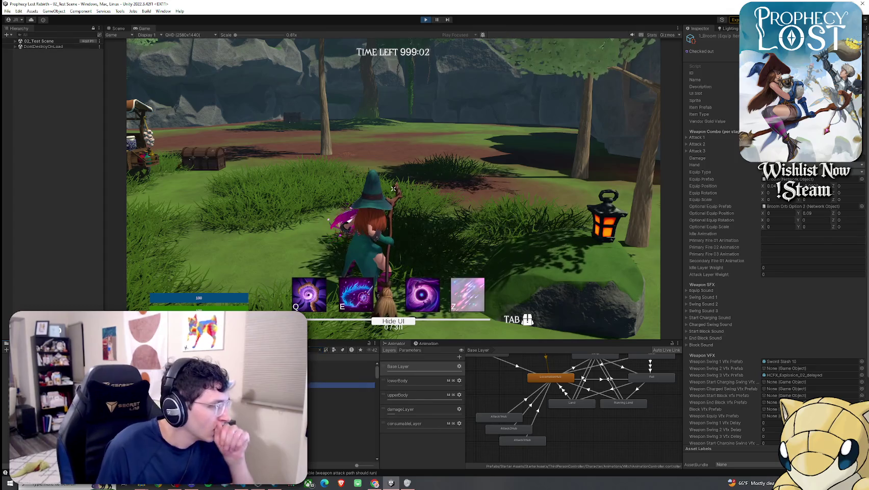
pyautogui.click(345, 368)
pyautogui.click(41, 388)
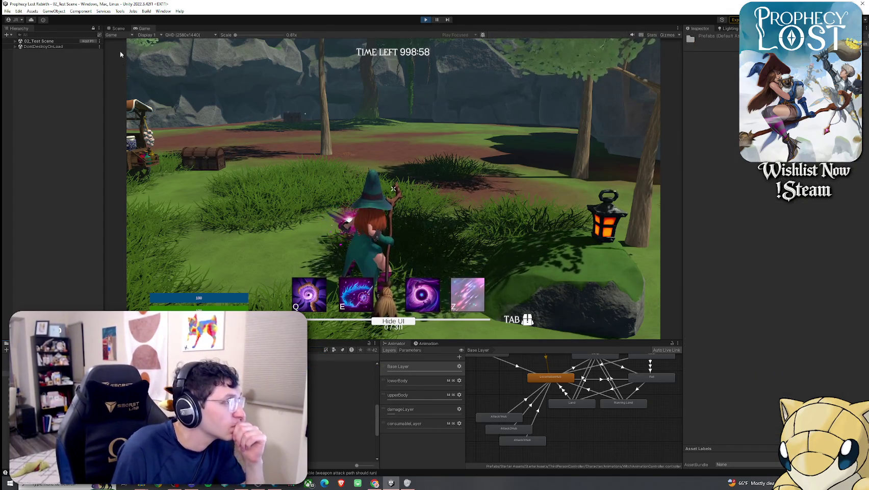
# Dock the Scene view beside Game and preview the Sword Slash 9, 10 and 11 prefabs
pyautogui.moveTo(121, 30); pyautogui.dragTo(142, 184)
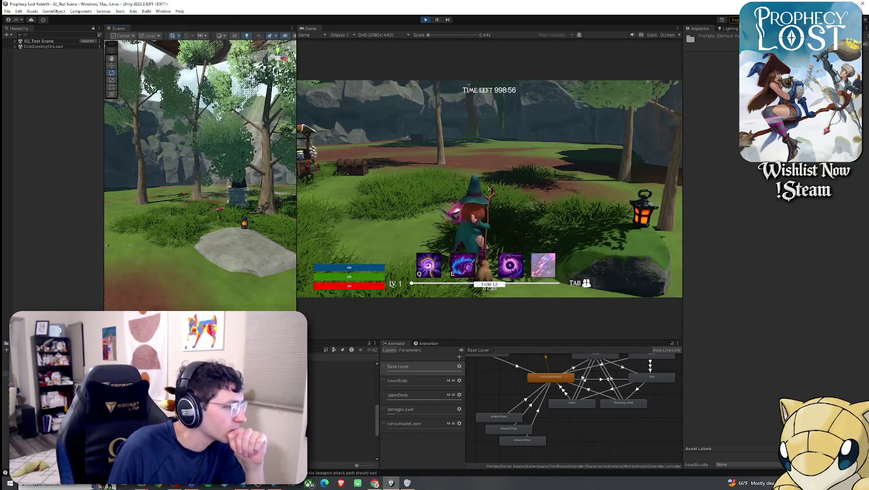
pyautogui.doubleClick(154, 388)
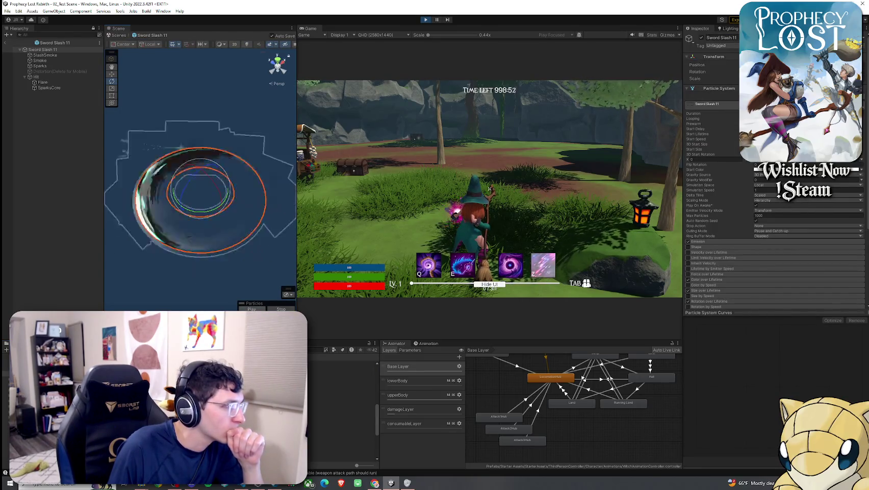
pyautogui.doubleClick(154, 388)
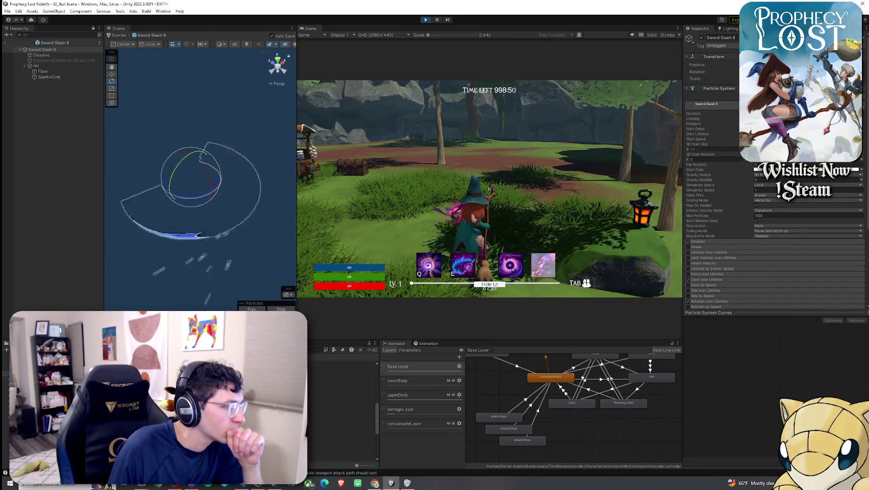
pyautogui.doubleClick(153, 388)
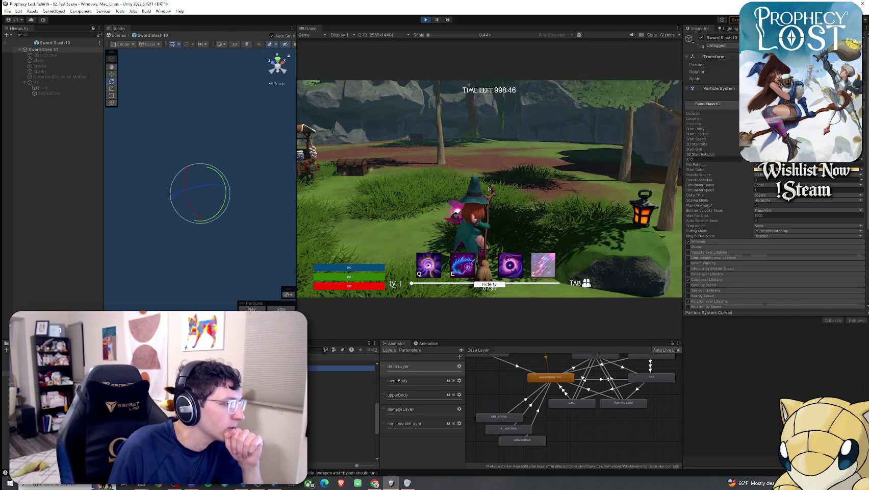
pyautogui.doubleClick(153, 388)
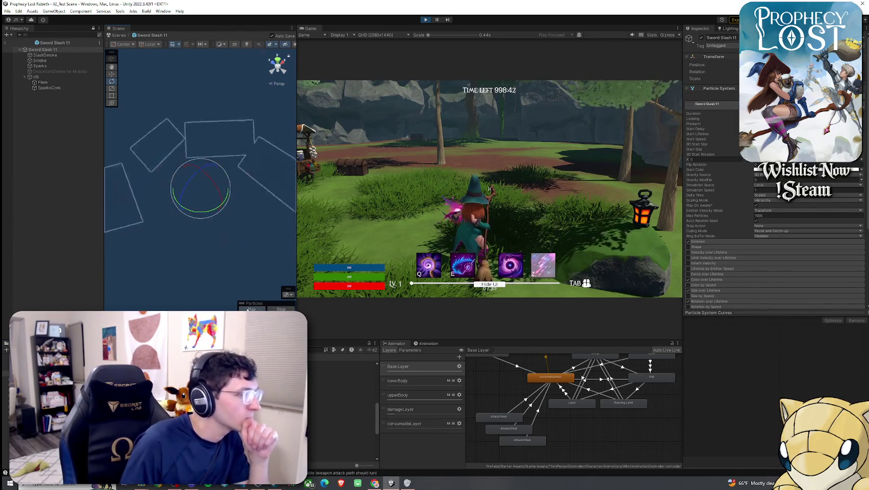
# Preview Sword Slash 12, 13 and 14, then open Sword Slash 15 for editing
pyautogui.doubleClick(153, 387)
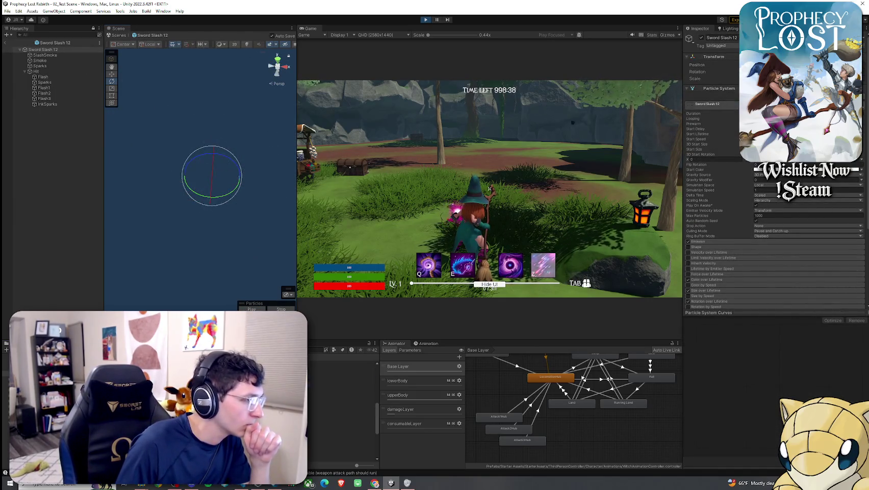
pyautogui.doubleClick(153, 388)
pyautogui.press('Down')
pyautogui.press('Return')
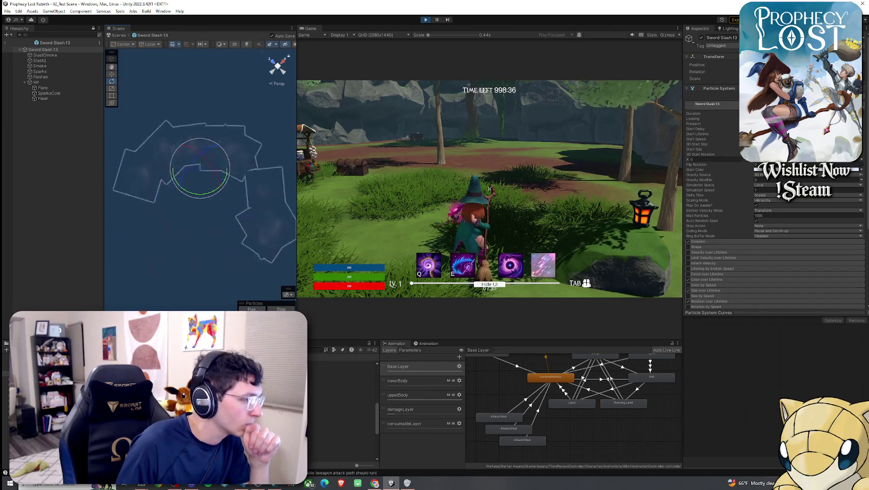
pyautogui.click(251, 309)
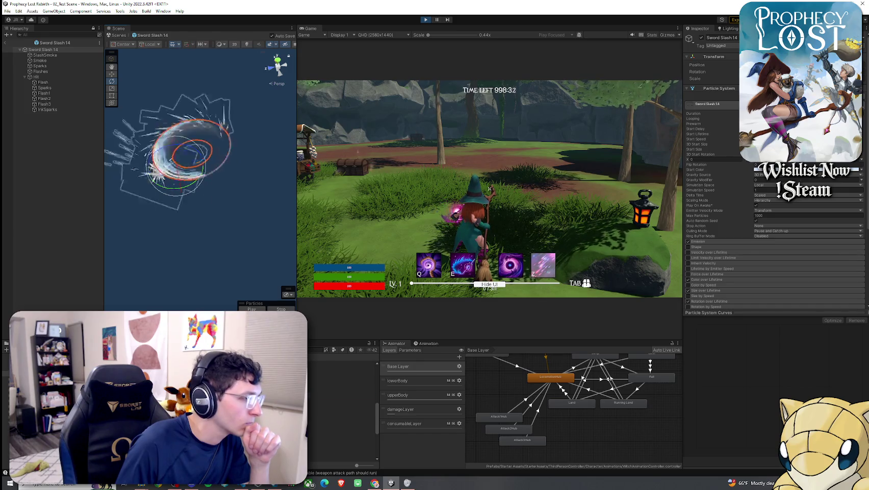
pyautogui.press('Down')
pyautogui.press('Return')
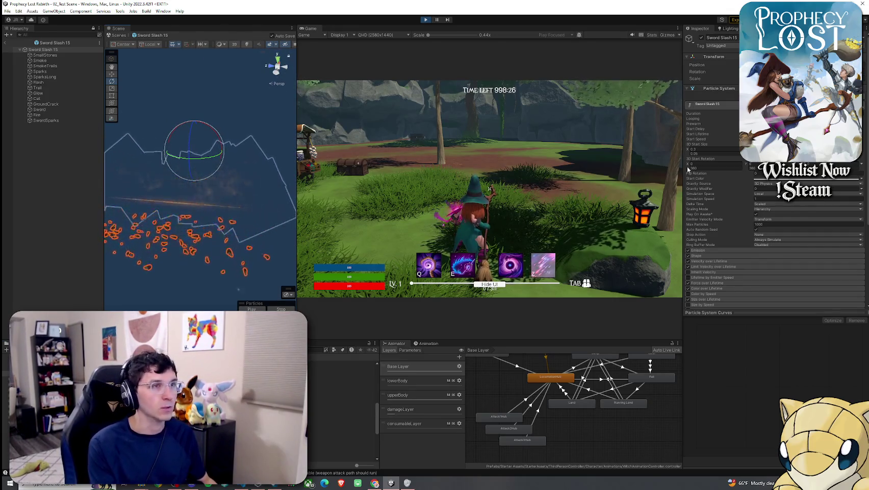
# Switch the Sword layer's Fresnel2 material to the Hovl/Particles/Add_Fresnel shader
pyautogui.scroll(-4, 697, 184)
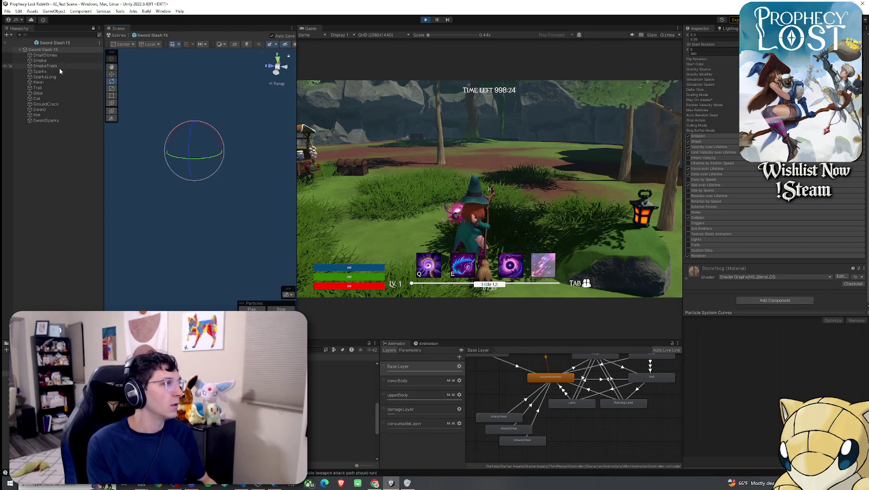
pyautogui.click(57, 121)
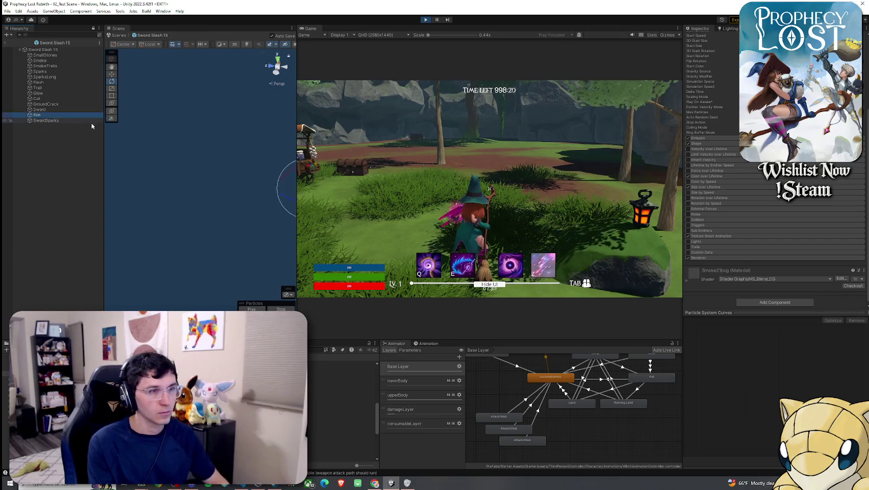
pyautogui.click(40, 110)
pyautogui.click(741, 280)
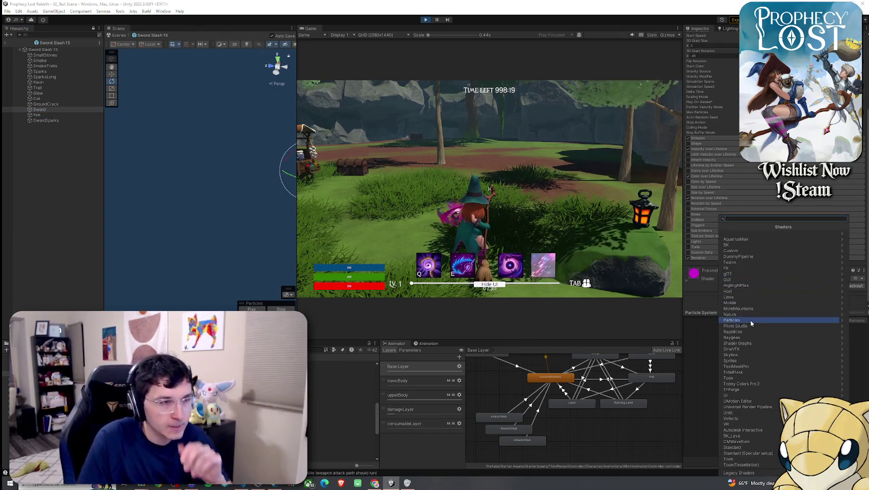
pyautogui.write('fresn')
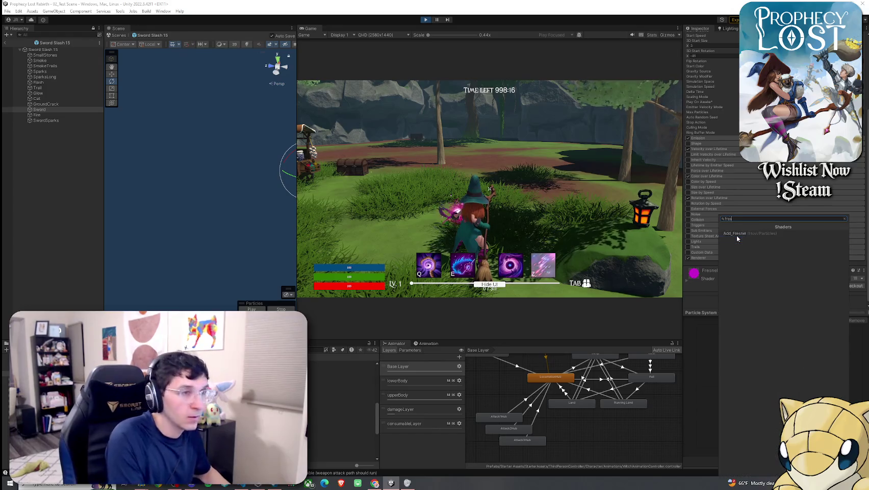
pyautogui.click(737, 233)
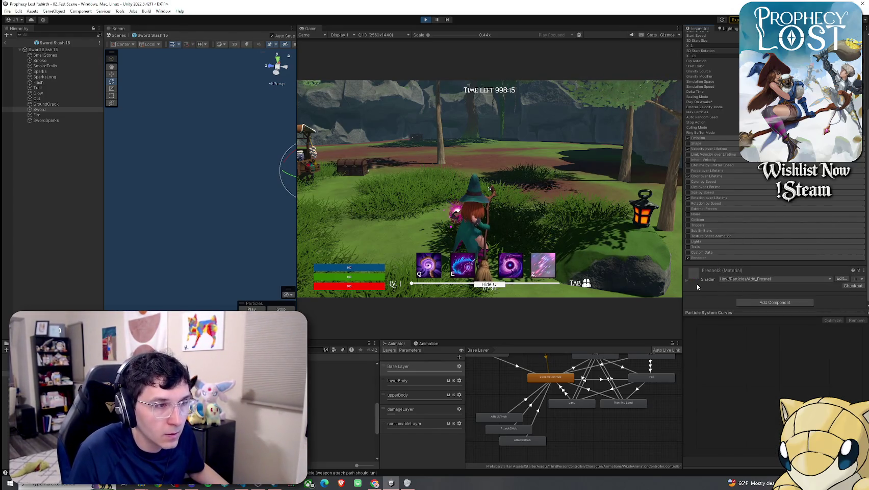
# Replay the slash preview and expand Fresnel2 to review its tiling and fresnel values
pyautogui.click(257, 309)
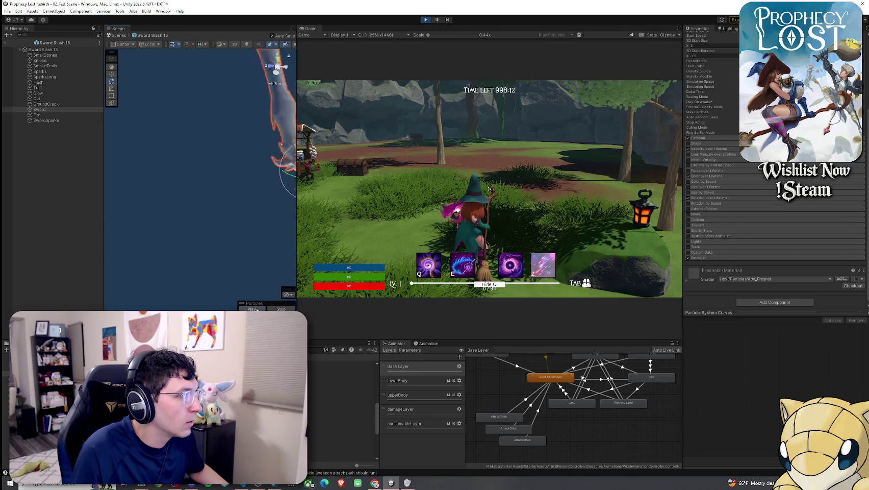
pyautogui.click(257, 310)
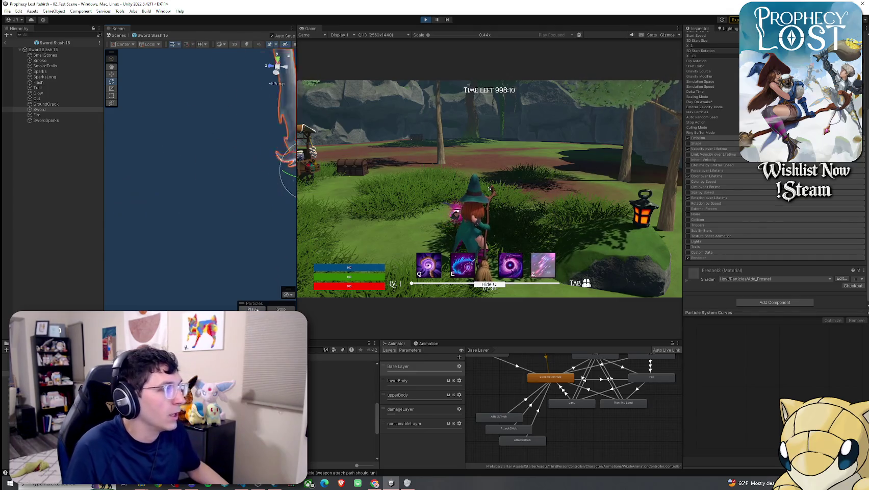
pyautogui.click(687, 283)
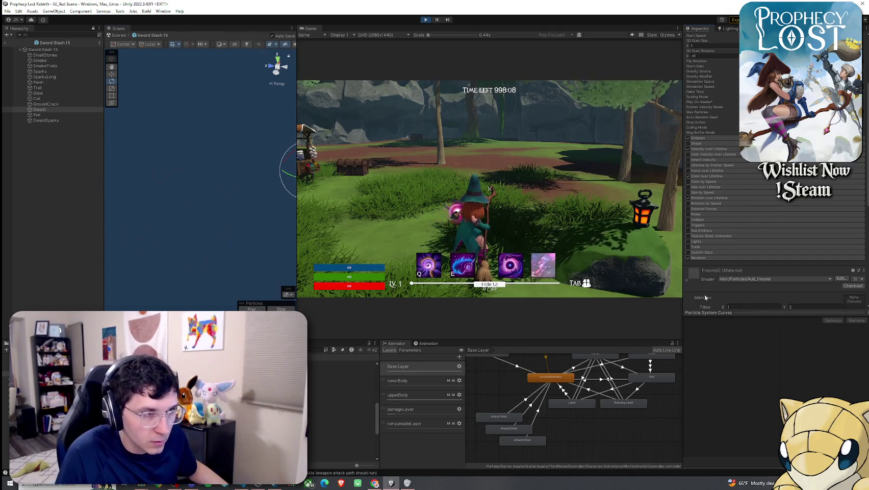
pyautogui.scroll(-5, 724, 255)
pyautogui.scroll(-1, 739, 298)
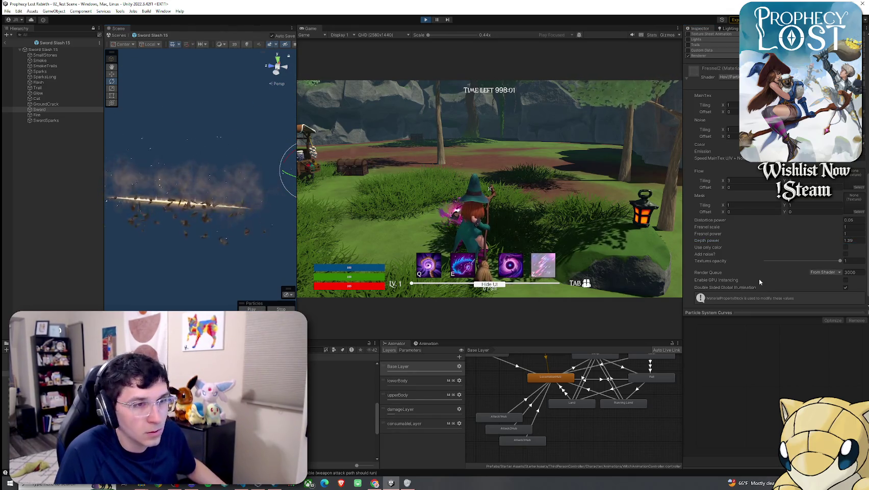
pyautogui.scroll(3, 763, 255)
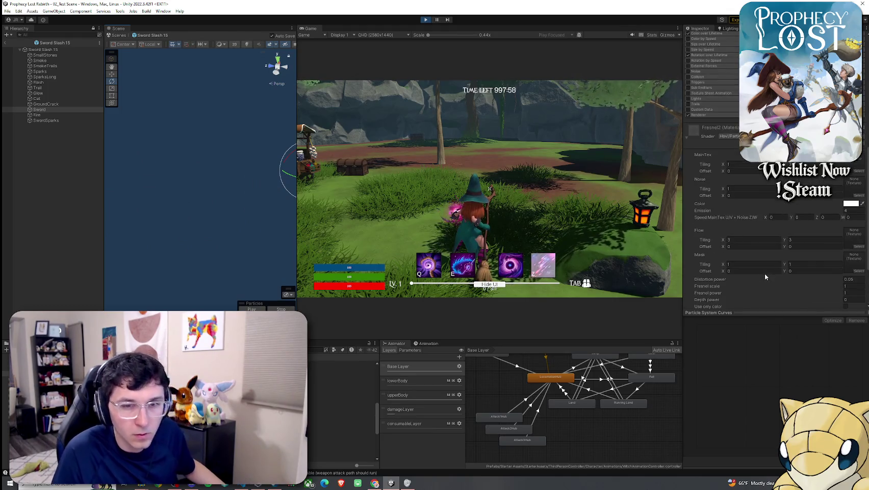
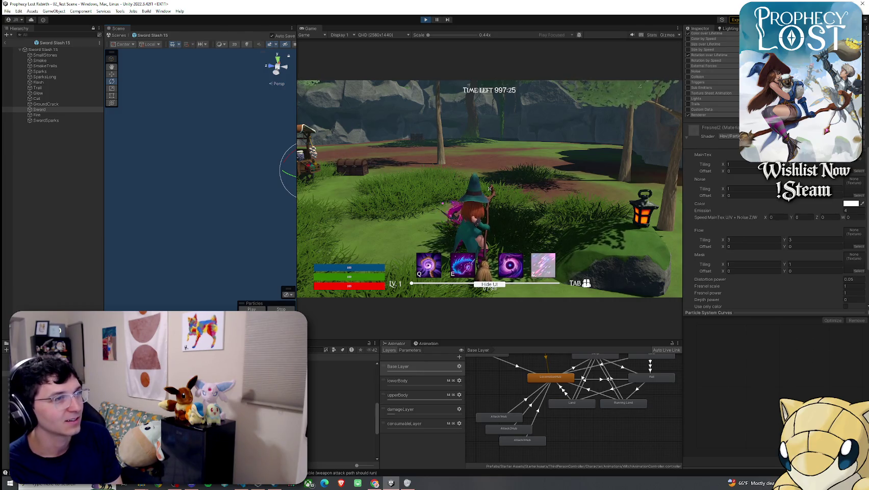
# Test two staff slash attacks while running the witch forward, then select the Sword Slash 12 asset
pyautogui.click(490, 189)
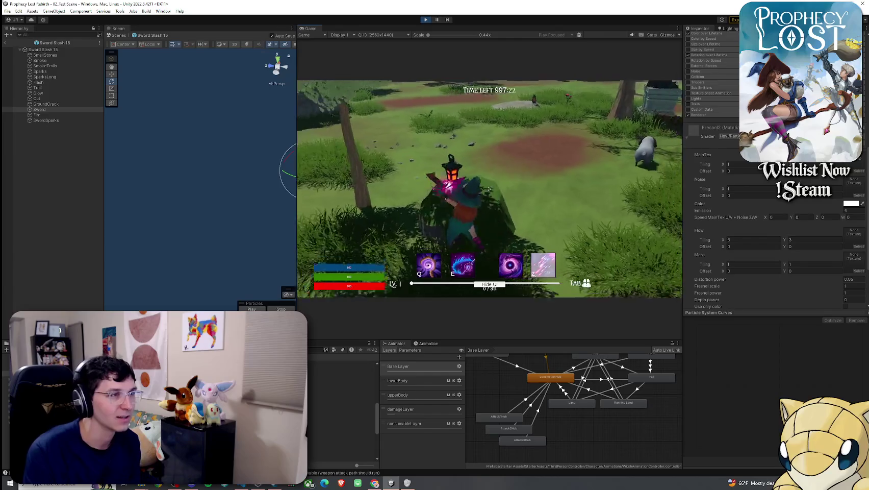
pyautogui.press('w')
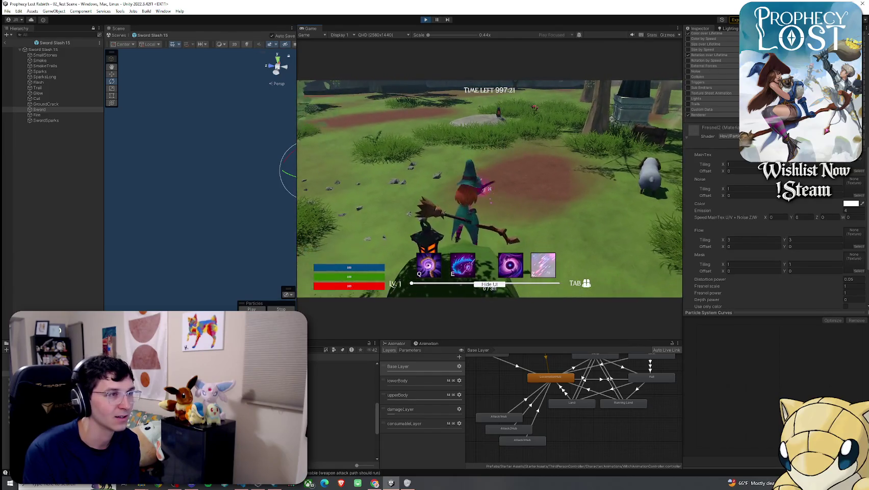
pyautogui.click(490, 189)
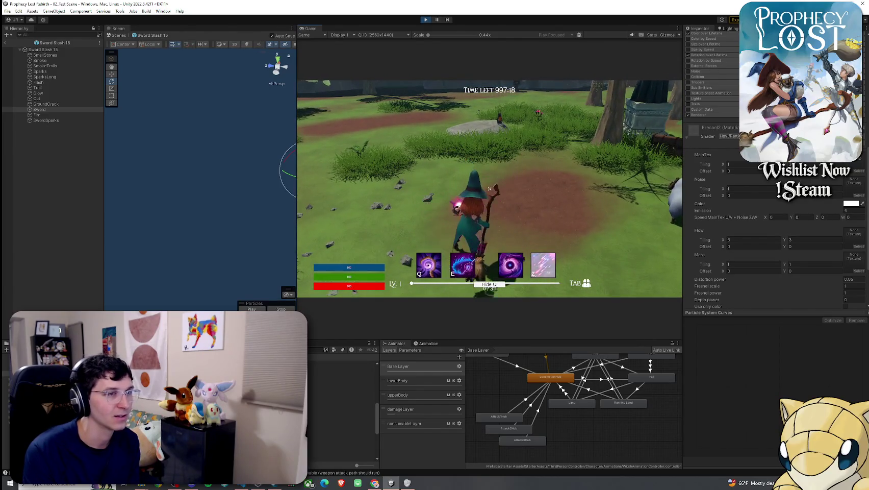
pyautogui.press('super')
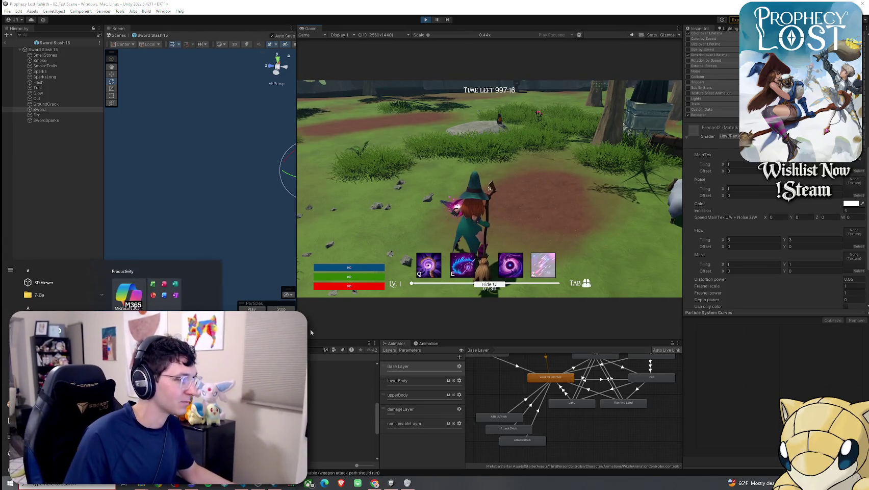
pyautogui.click(337, 378)
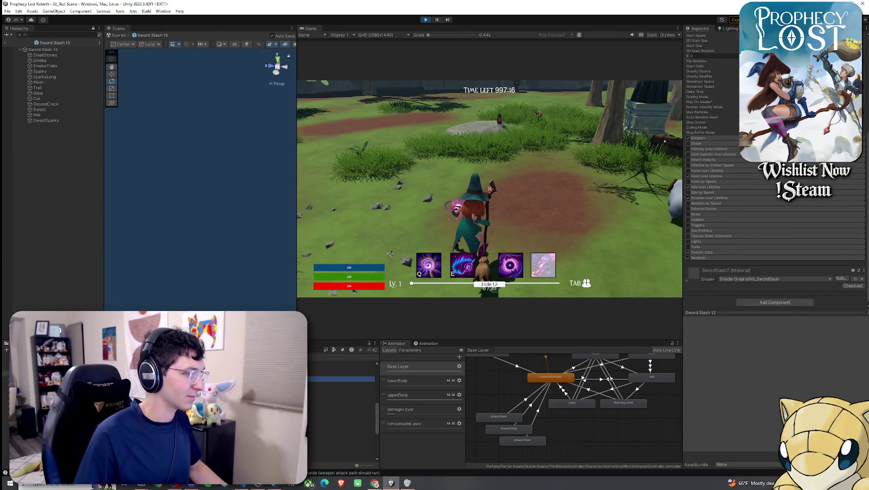
# Open the Sword Slash 10 prefab and preview its particle effect from the right side
pyautogui.doubleClick(308, 363)
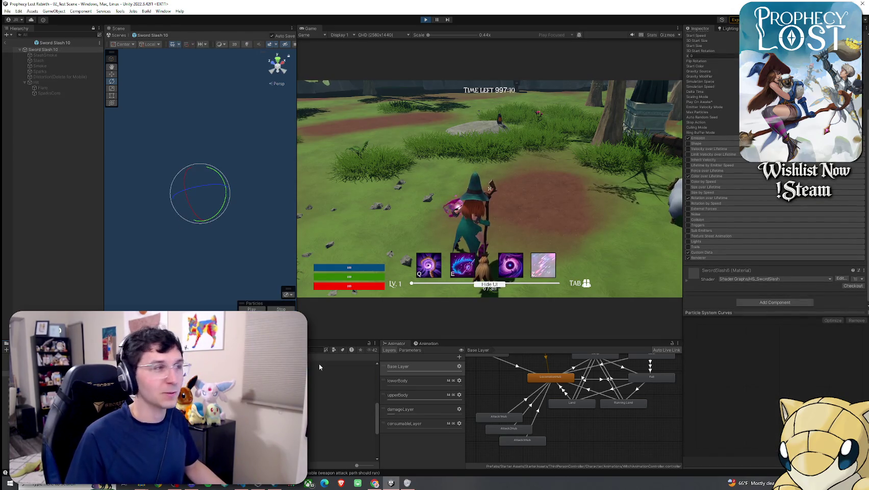
pyautogui.click(250, 308)
pyautogui.moveTo(258, 186)
pyautogui.mouseDown()
pyautogui.moveTo(180, 190)
pyautogui.moveTo(199, 211)
pyautogui.mouseUp()
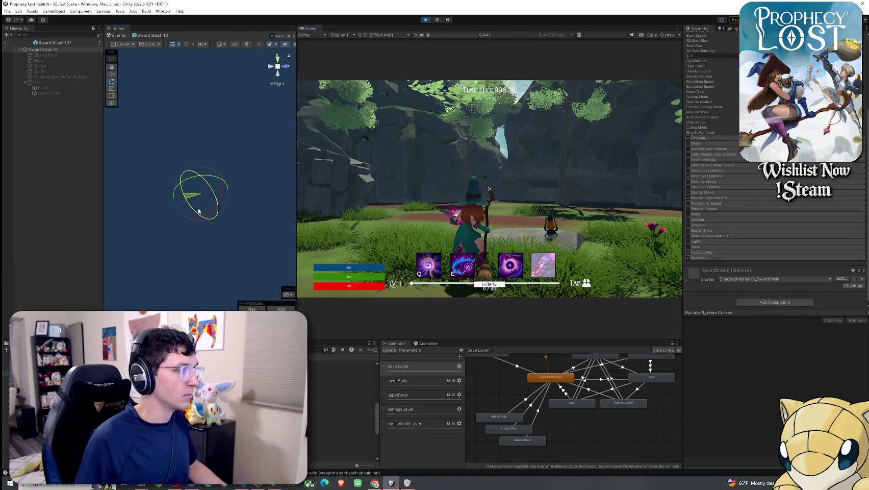
# Rotate the Sword Slash 10 effect and test it with witch staff attacks in the game
pyautogui.click(447, 225)
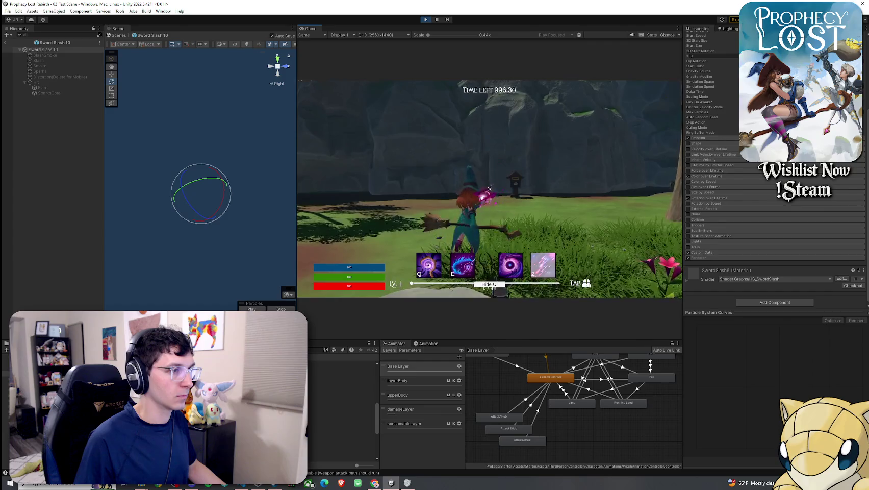
pyautogui.press('Escape')
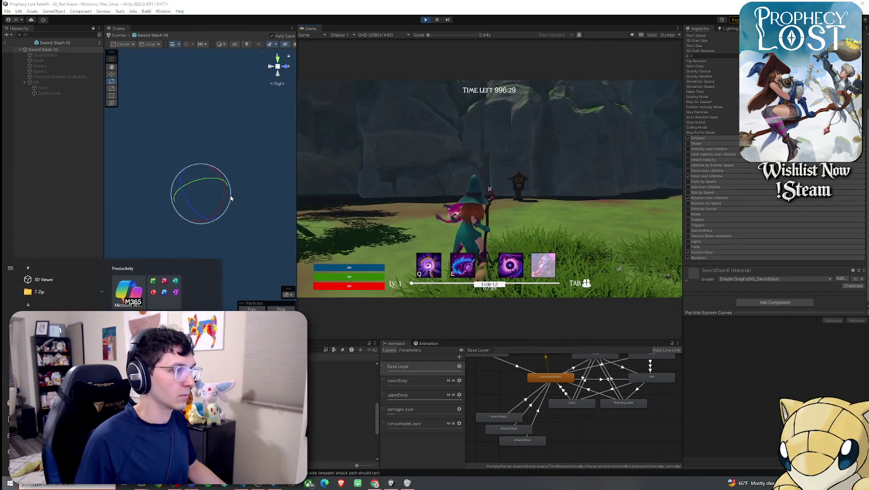
pyautogui.click(412, 221)
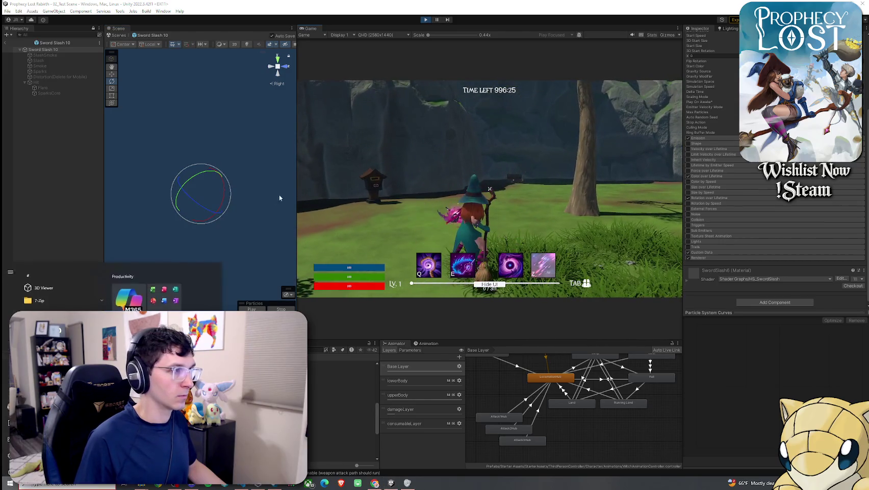
pyautogui.moveTo(204, 205); pyautogui.dragTo(187, 196)
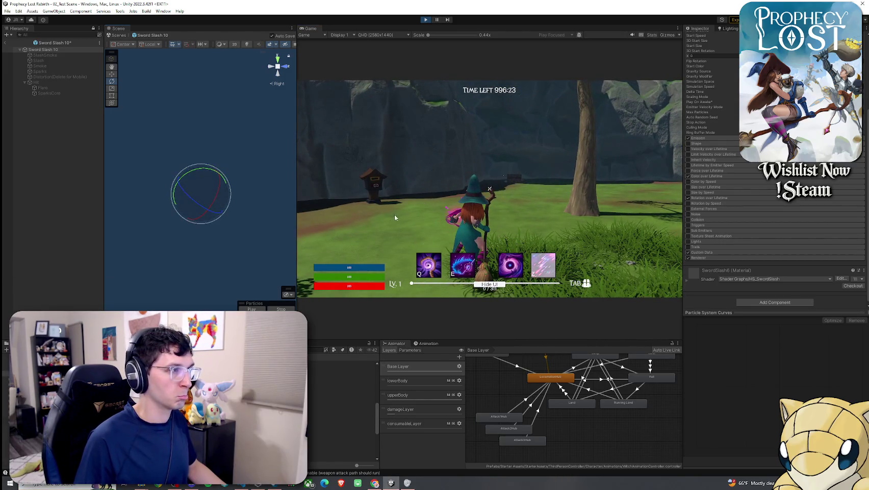
pyautogui.click(390, 217)
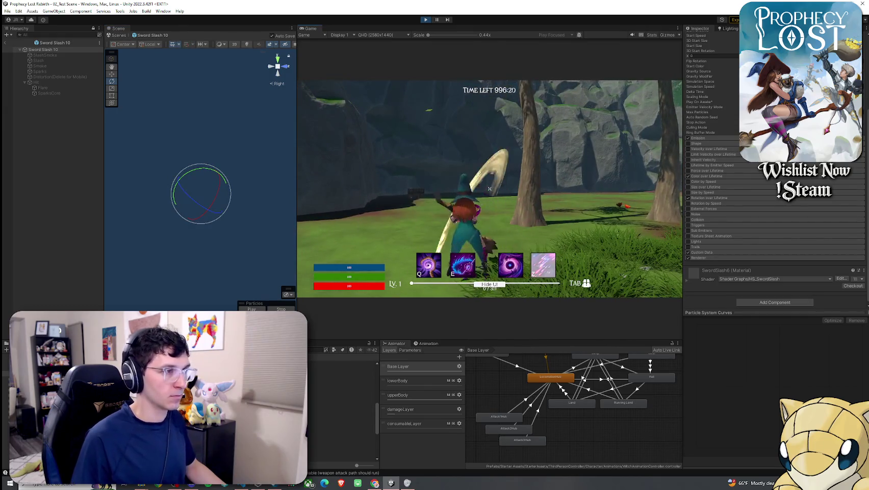
pyautogui.press('super')
# Fine-tune the slash effect's rotation with several more gizmo drags, then resume playing as the witch
pyautogui.moveTo(206, 172); pyautogui.dragTo(224, 174)
pyautogui.moveTo(400, 202); pyautogui.dragTo(400, 202)
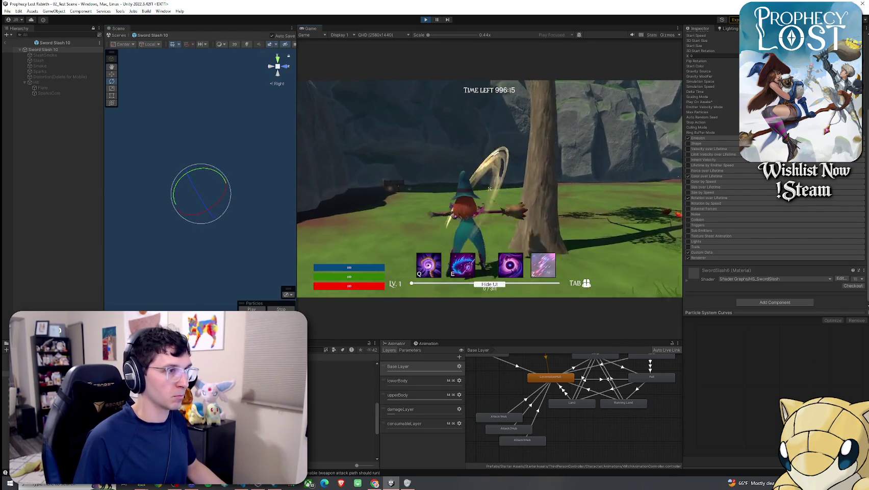
pyautogui.moveTo(230, 180); pyautogui.dragTo(233, 177)
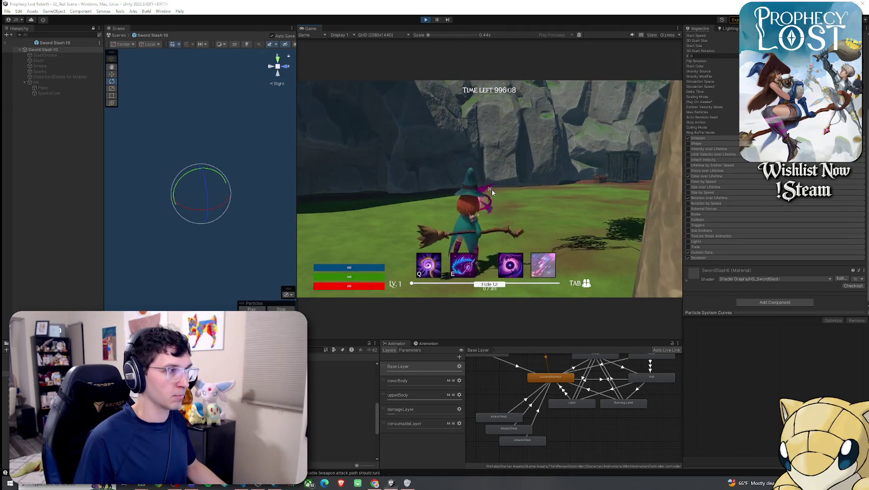
pyautogui.moveTo(223, 174); pyautogui.dragTo(240, 185)
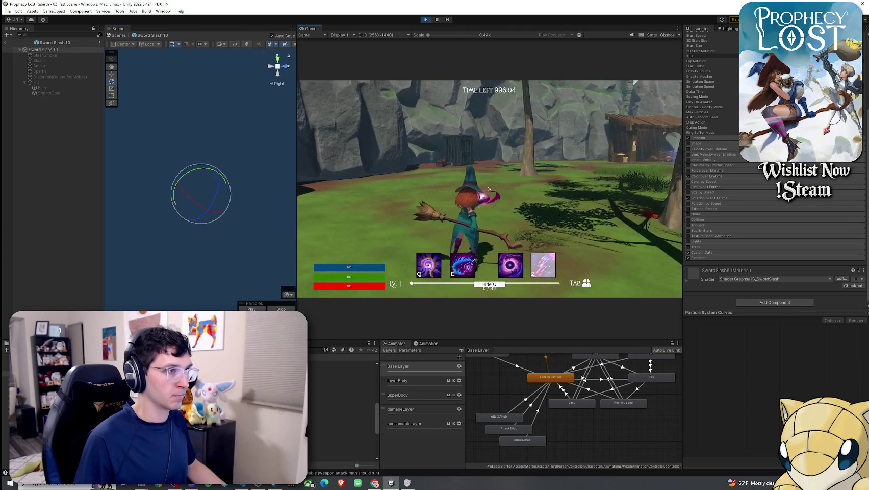
pyautogui.press('super')
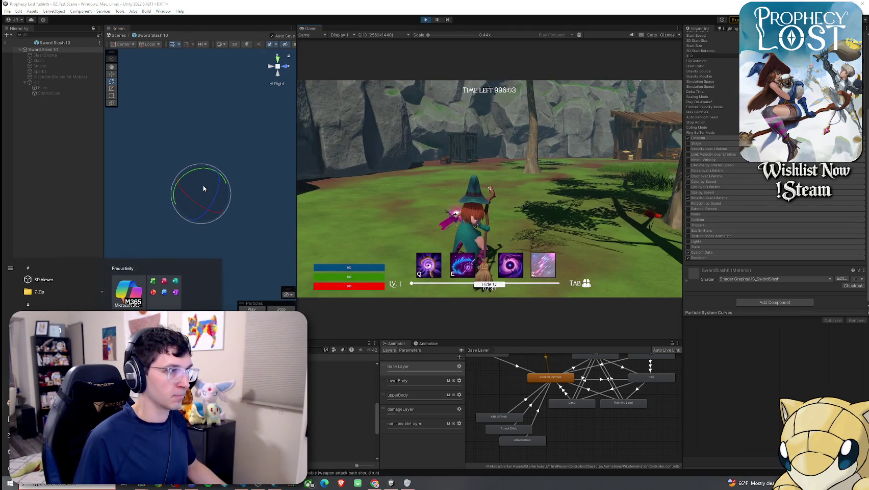
pyautogui.click(386, 189)
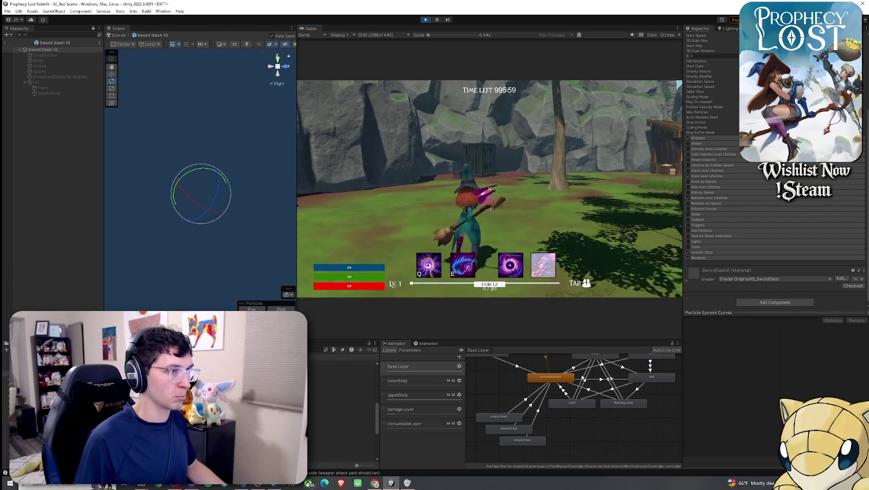
pyautogui.press('super')
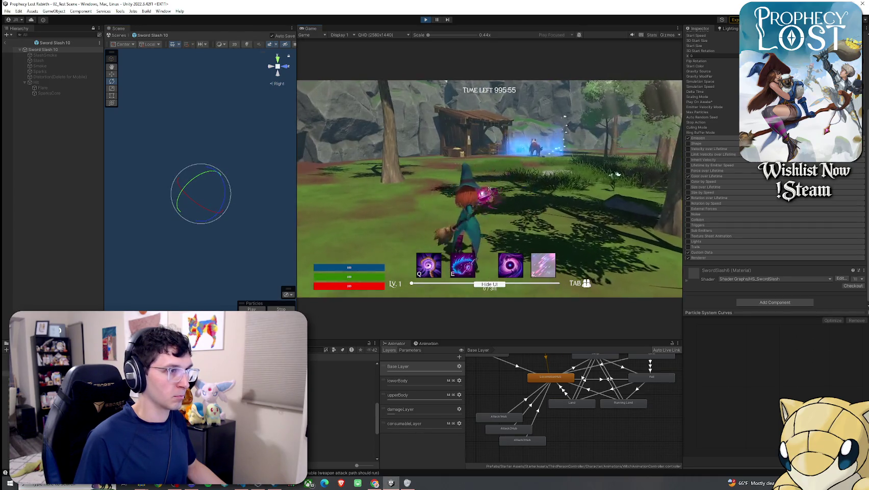
# Rotate Sword Slash 10, undo, rotate it again and test with two slash attacks
pyautogui.press('super')
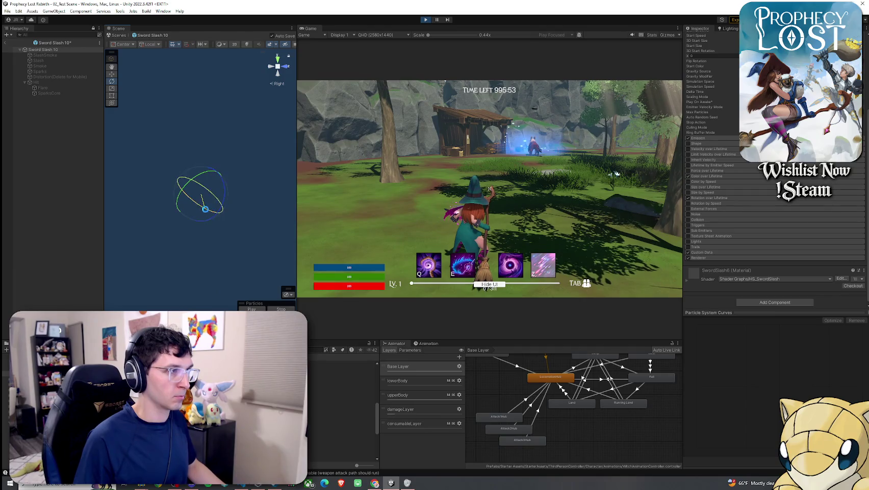
pyautogui.moveTo(232, 198)
pyautogui.mouseDown()
pyautogui.moveTo(215, 197)
pyautogui.moveTo(214, 204)
pyautogui.mouseUp()
pyautogui.hotkey('ctrl', 'z')
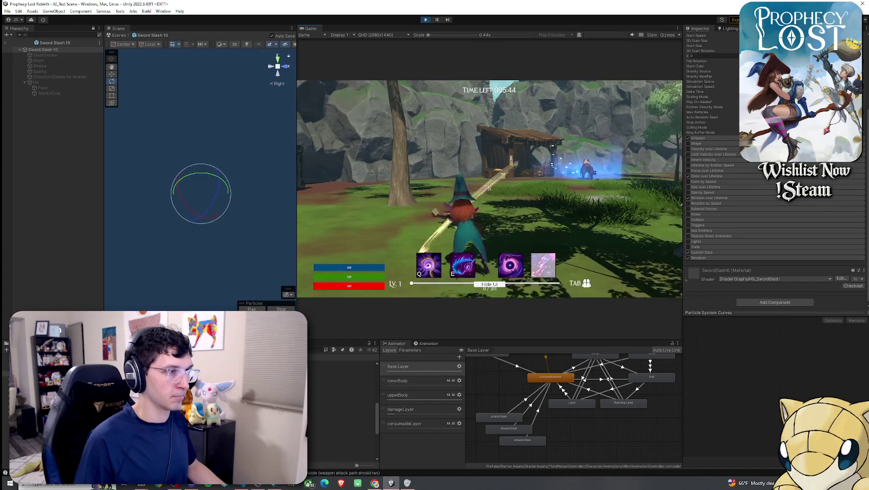
pyautogui.moveTo(223, 198); pyautogui.dragTo(211, 213)
pyautogui.click(389, 214)
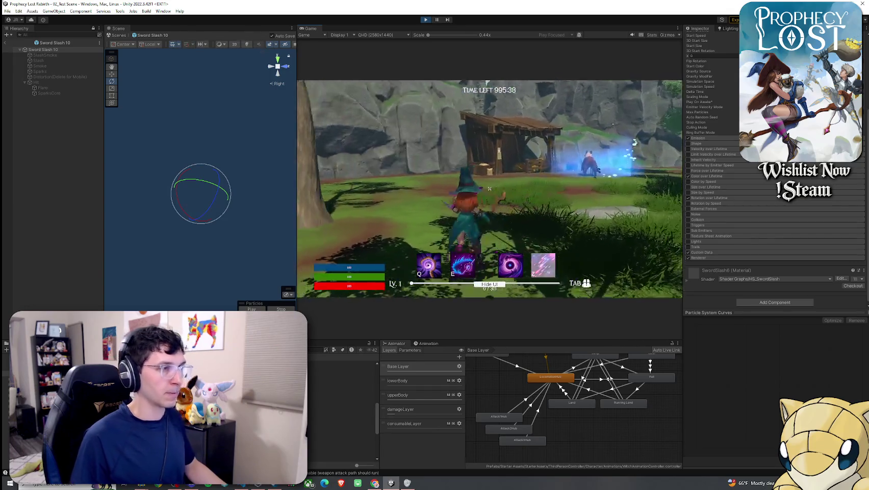
pyautogui.click(490, 189)
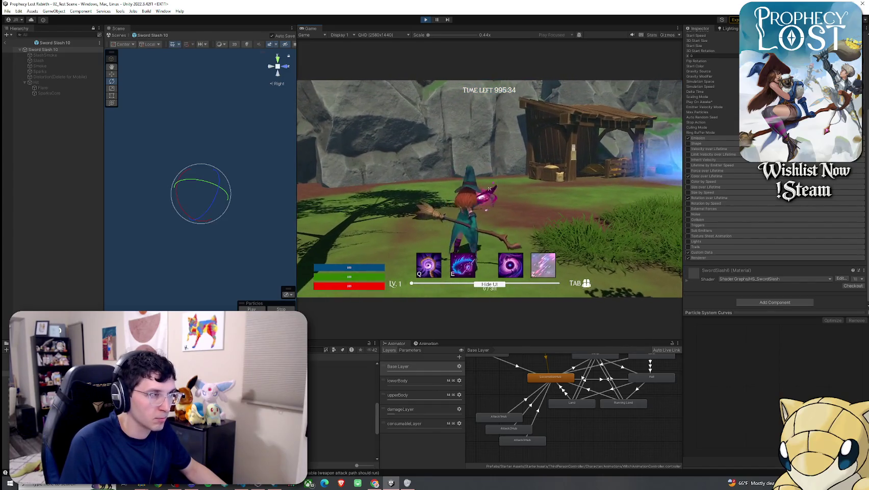
pyautogui.press('super')
pyautogui.click(396, 191)
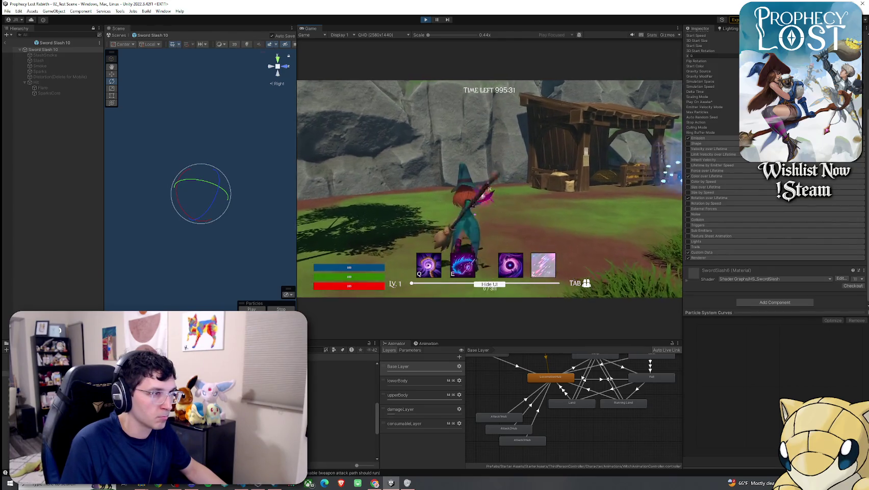
# Keep rotating the Sword Slash 10 effect between staff attacks to preview the new angle
pyautogui.moveTo(223, 181); pyautogui.dragTo(223, 192)
pyautogui.click(447, 210)
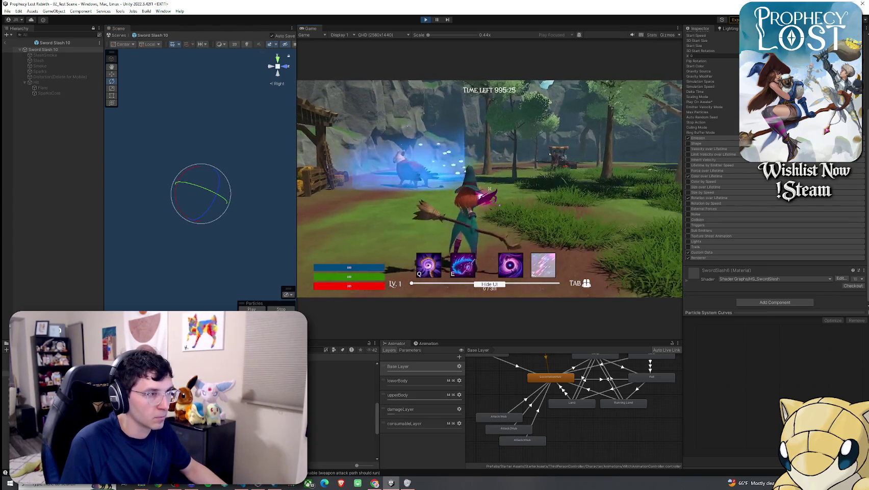
pyautogui.press('super')
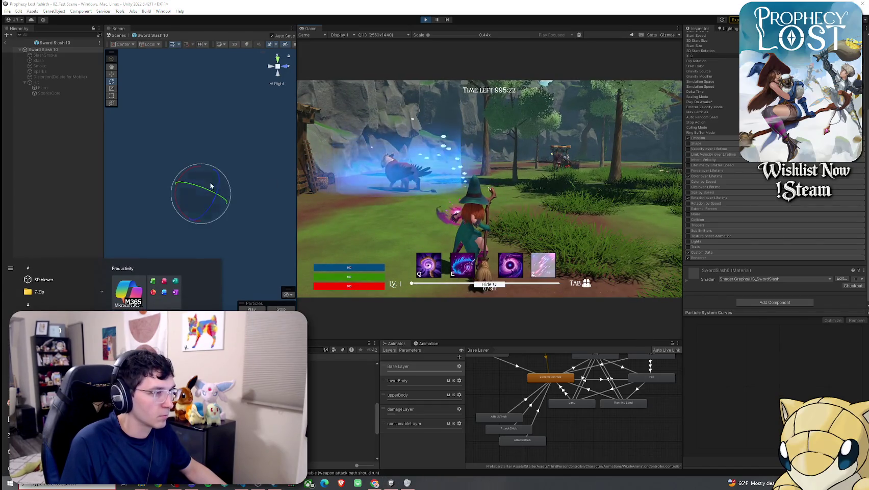
pyautogui.moveTo(176, 192); pyautogui.dragTo(177, 204)
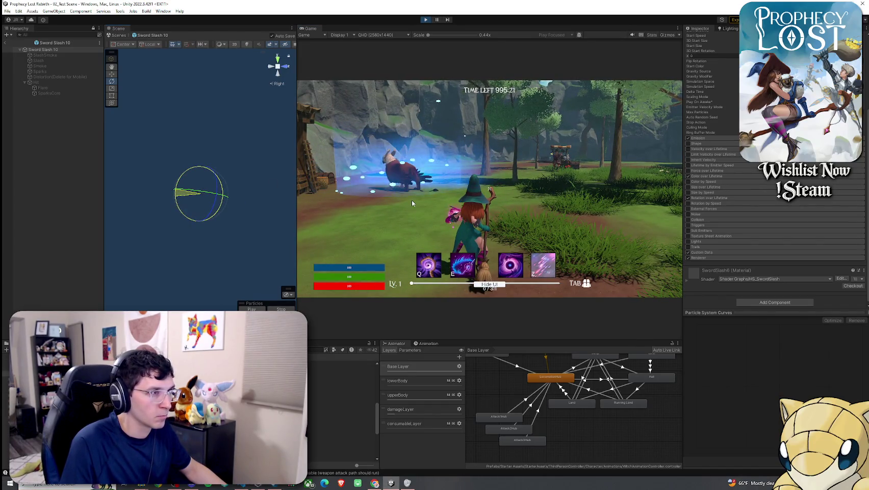
pyautogui.click(412, 203)
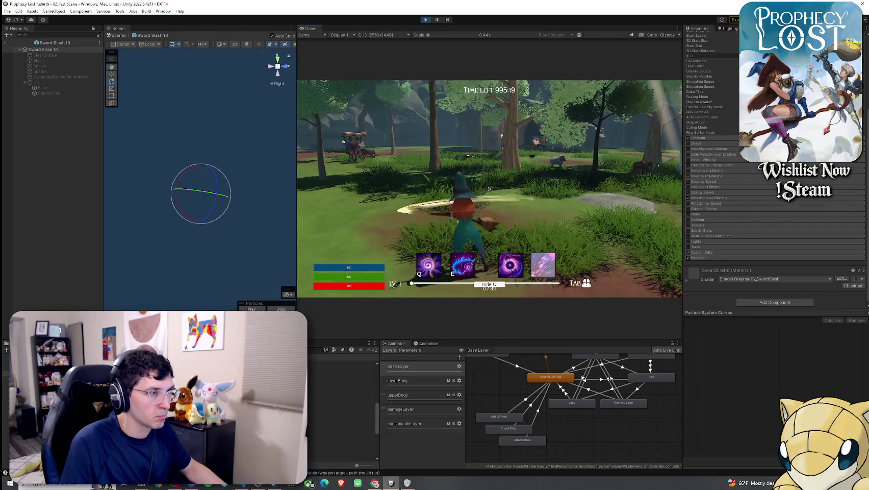
pyautogui.moveTo(175, 192); pyautogui.dragTo(199, 172)
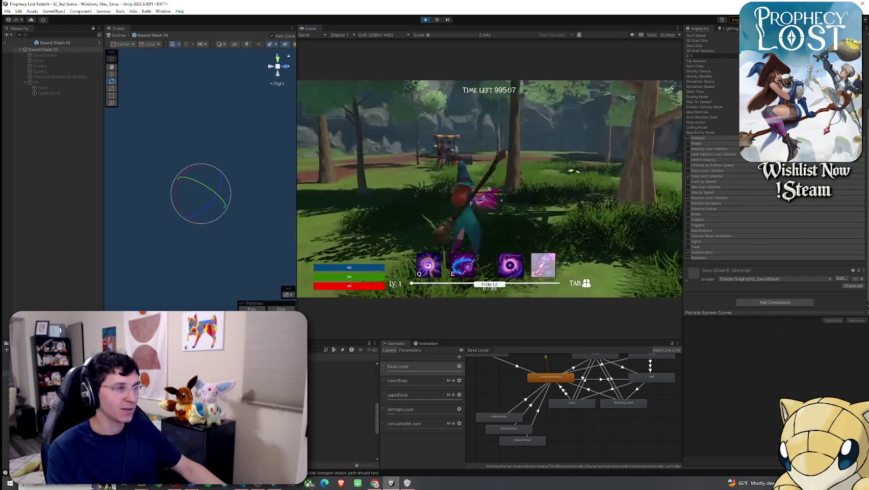
pyautogui.press('super')
pyautogui.click(195, 190)
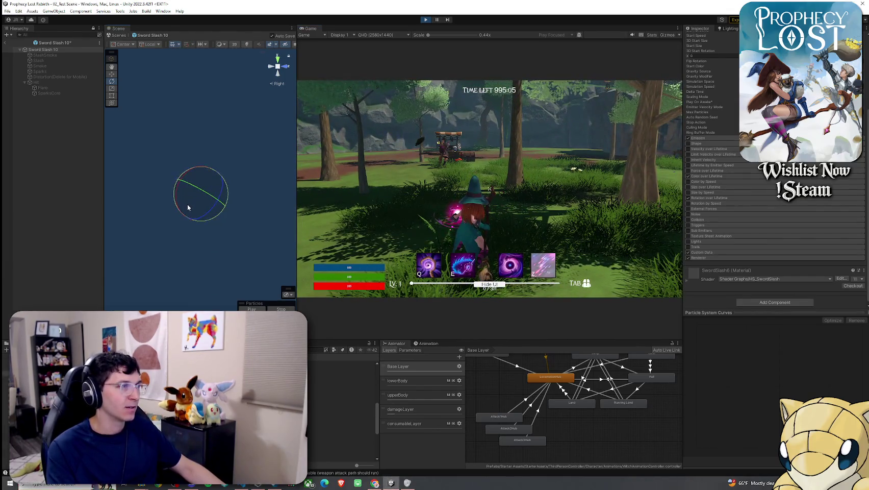
# Adjust the slash rotation further and check its direction with repeated staff attacks
pyautogui.moveTo(187, 207); pyautogui.dragTo(384, 203)
pyautogui.click(384, 203)
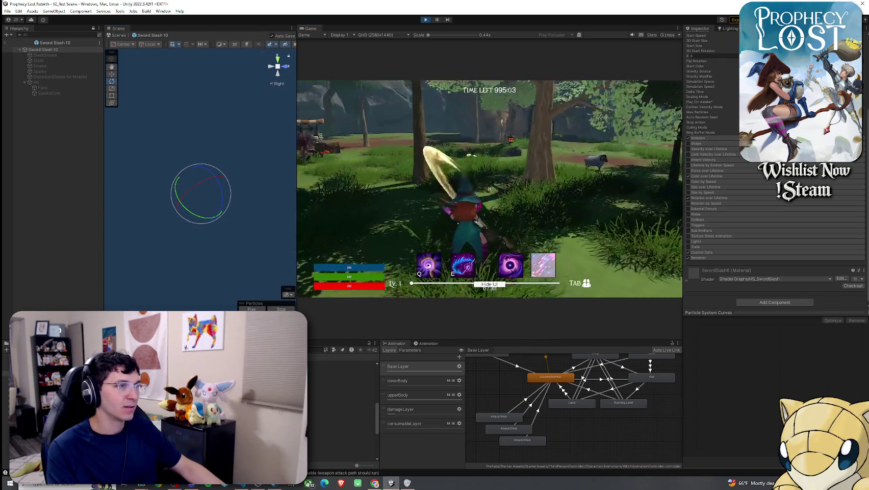
pyautogui.click(384, 203)
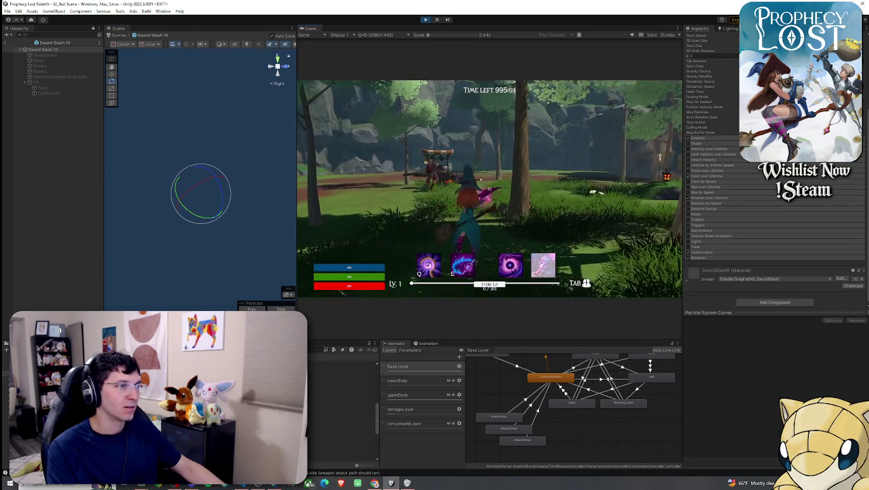
pyautogui.press('super')
pyautogui.moveTo(203, 182); pyautogui.dragTo(281, 169)
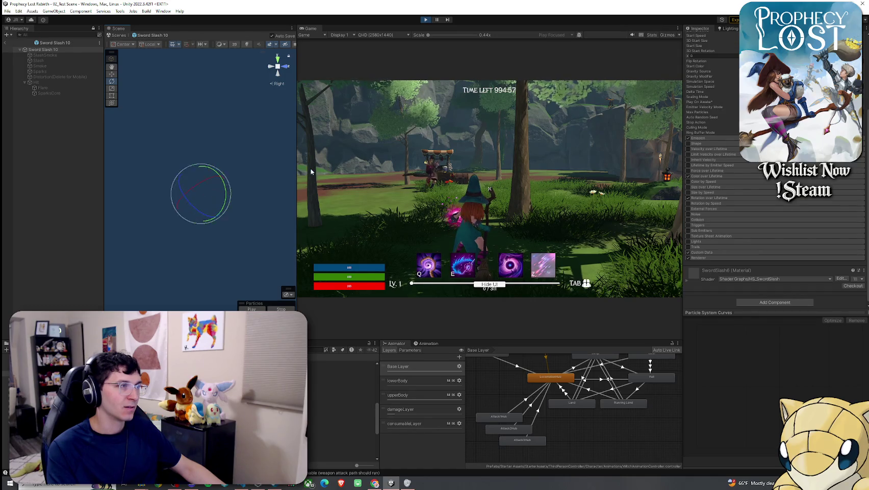
pyautogui.click(311, 171)
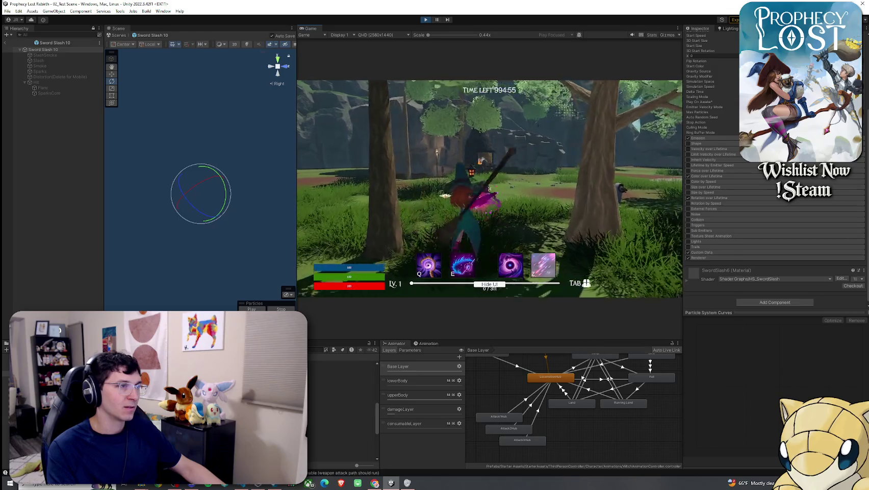
pyautogui.moveTo(254, 181)
pyautogui.mouseDown()
pyautogui.moveTo(239, 178)
pyautogui.moveTo(273, 174)
pyautogui.mouseUp()
pyautogui.click(466, 201)
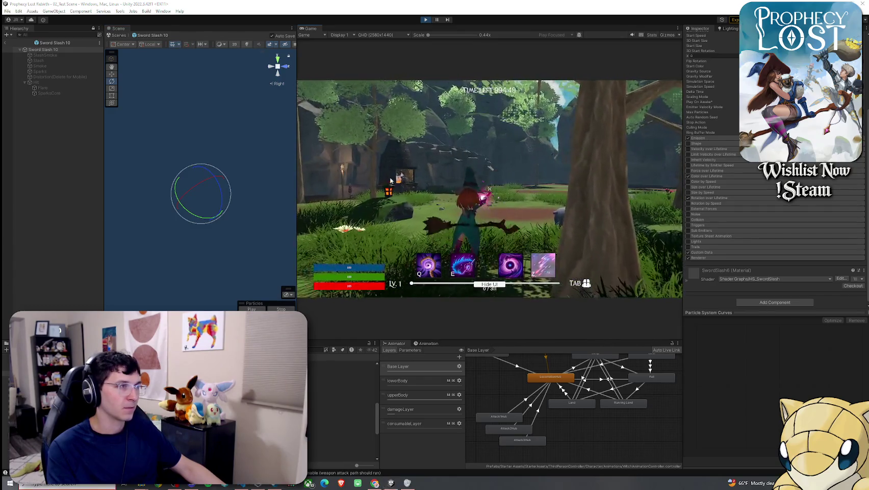
# Tweak the slash angle once more, swing at the sheep, and stop Play mode
pyautogui.moveTo(219, 186)
pyautogui.mouseDown()
pyautogui.moveTo(237, 222)
pyautogui.moveTo(267, 221)
pyautogui.mouseUp()
pyautogui.click(400, 210)
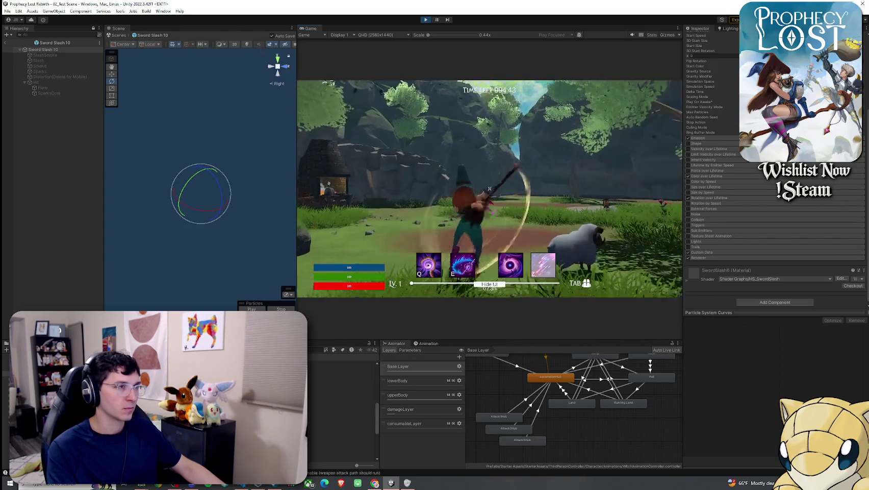
pyautogui.press('super')
pyautogui.moveTo(203, 209); pyautogui.dragTo(170, 214)
pyautogui.click(427, 20)
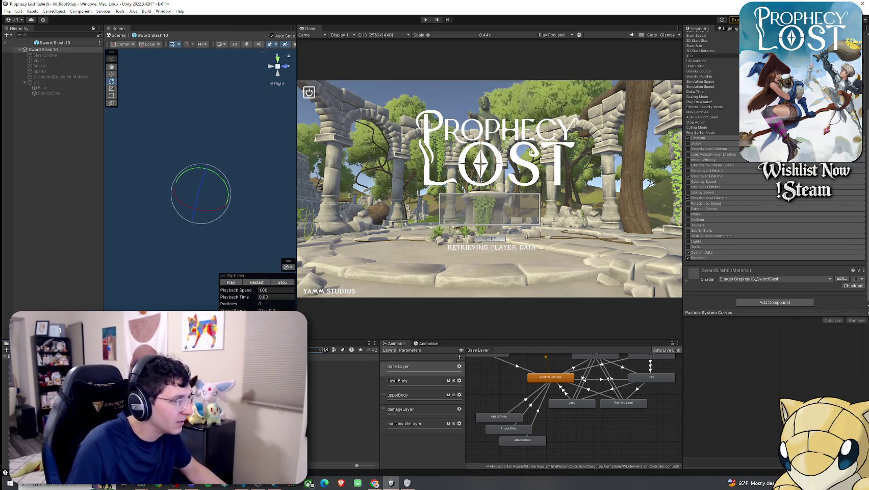
# Open 02_Test Scene and deactivate all seven Chest Spawner objects
pyautogui.doubleClick(343, 385)
pyautogui.click(420, 257)
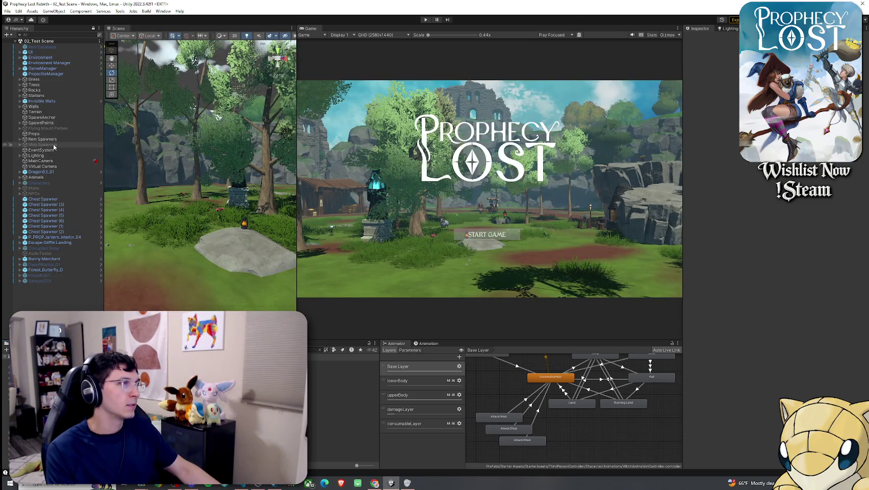
pyautogui.click(51, 199)
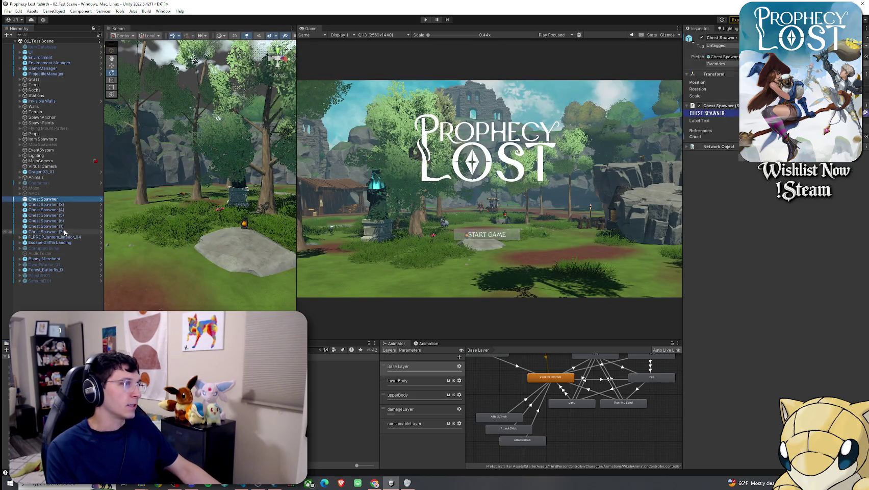
pyautogui.keyDown('shift'); pyautogui.click(61, 231); pyautogui.keyUp('shift')
pyautogui.click(702, 37)
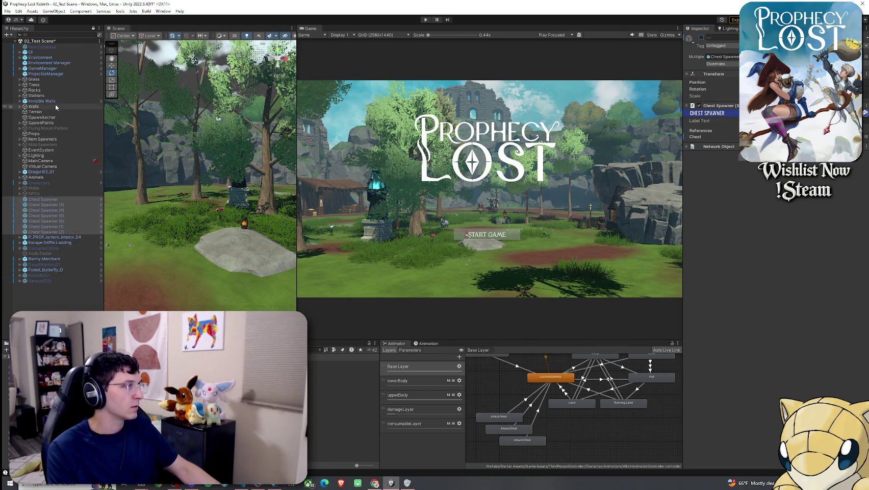
# Save the test scene and dock the Game view to fill the centre area
pyautogui.click(7, 11)
pyautogui.click(21, 36)
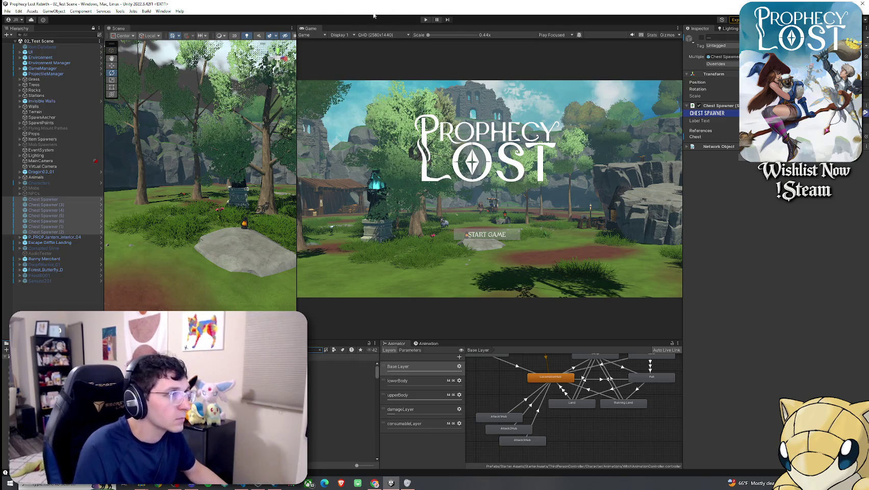
pyautogui.moveTo(309, 28); pyautogui.dragTo(148, 29)
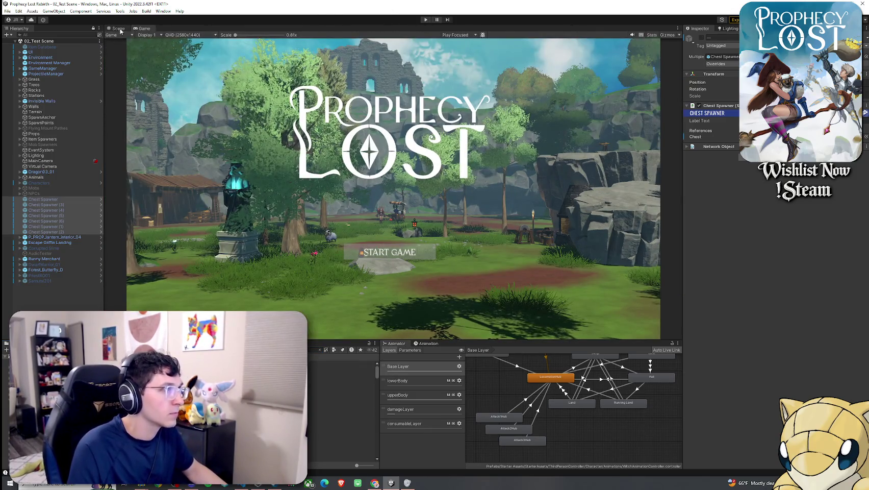
# Switch to the Scene view and select the Blade Slash Schwing 01 audio clip
pyautogui.click(117, 28)
pyautogui.click(337, 417)
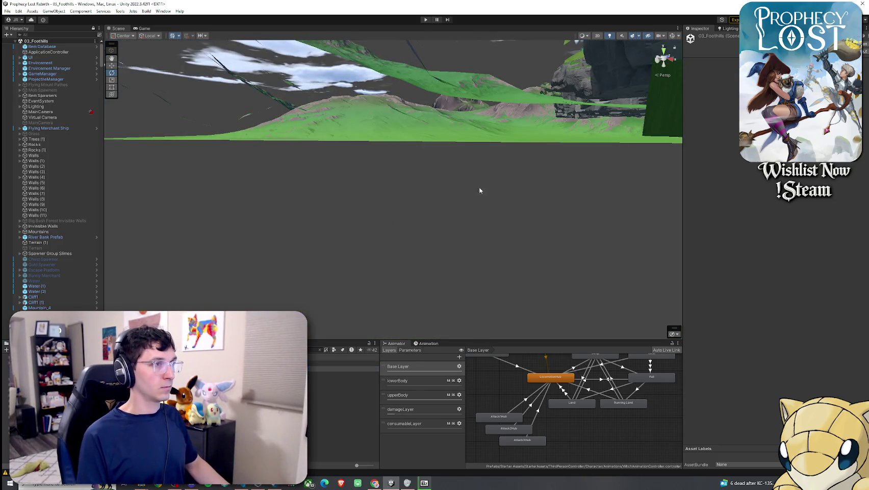
# Look over the Foothills terrain and village, then deactivate the Item Database object
pyautogui.moveTo(495, 187); pyautogui.dragTo(432, 196)
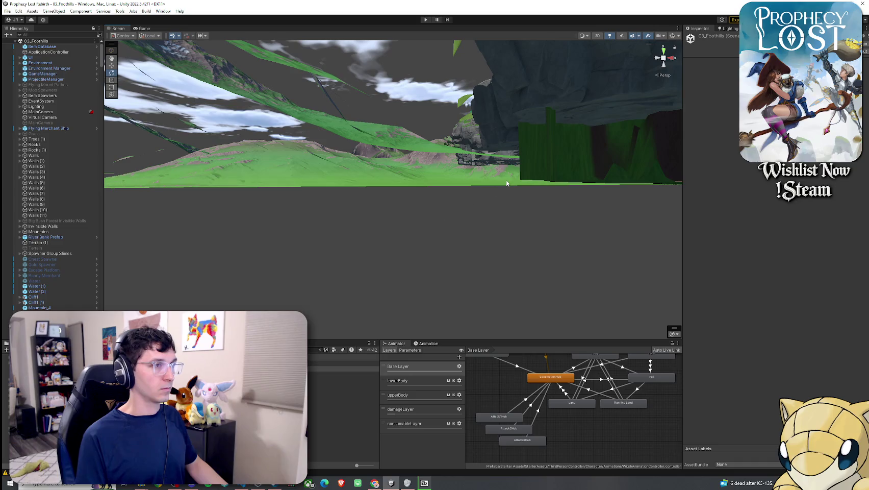
pyautogui.moveTo(467, 216); pyautogui.dragTo(439, 199)
pyautogui.moveTo(515, 227)
pyautogui.mouseDown()
pyautogui.moveTo(496, 266)
pyautogui.moveTo(551, 244)
pyautogui.moveTo(324, 257)
pyautogui.moveTo(342, 248)
pyautogui.mouseUp()
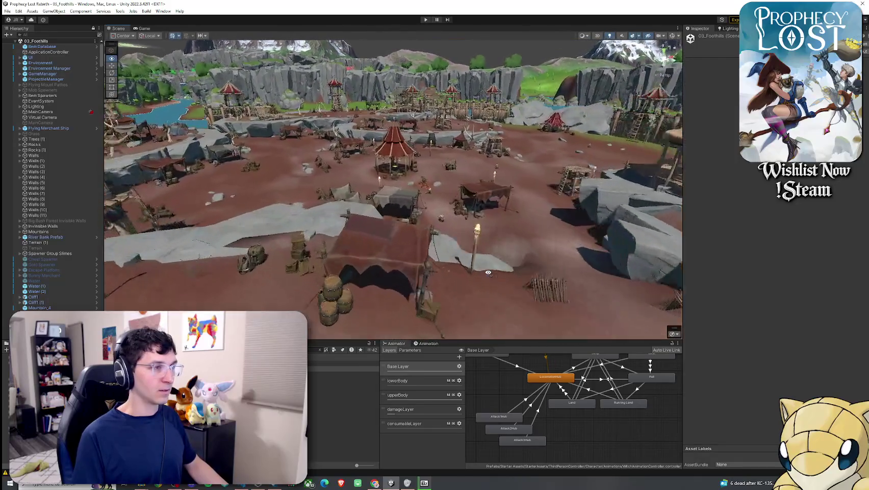
pyautogui.moveTo(488, 273)
pyautogui.mouseDown()
pyautogui.moveTo(838, 269)
pyautogui.moveTo(795, 209)
pyautogui.moveTo(788, 237)
pyautogui.moveTo(105, 233)
pyautogui.moveTo(857, 251)
pyautogui.moveTo(835, 236)
pyautogui.moveTo(740, 218)
pyautogui.moveTo(590, 247)
pyautogui.moveTo(599, 304)
pyautogui.mouseUp()
pyautogui.click(42, 46)
pyautogui.click(702, 38)
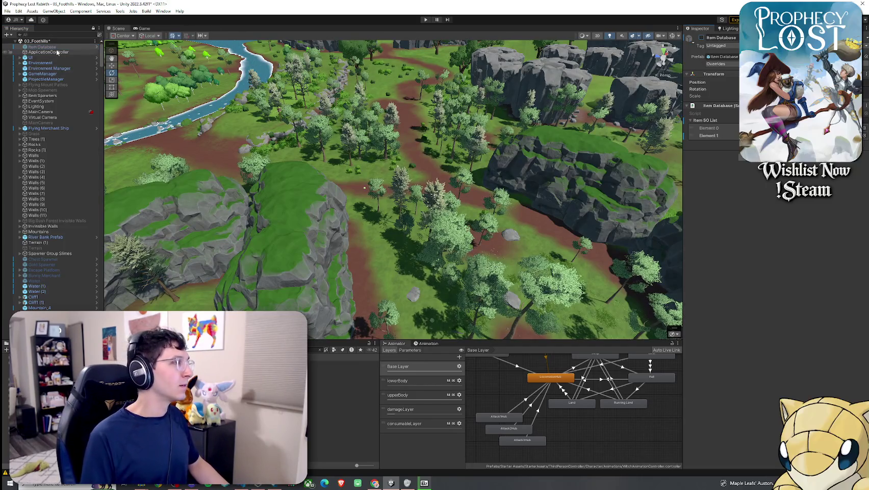
# Inspect the ProjectileManager's projectile settings and save the 03_Foothills scene
pyautogui.click(56, 79)
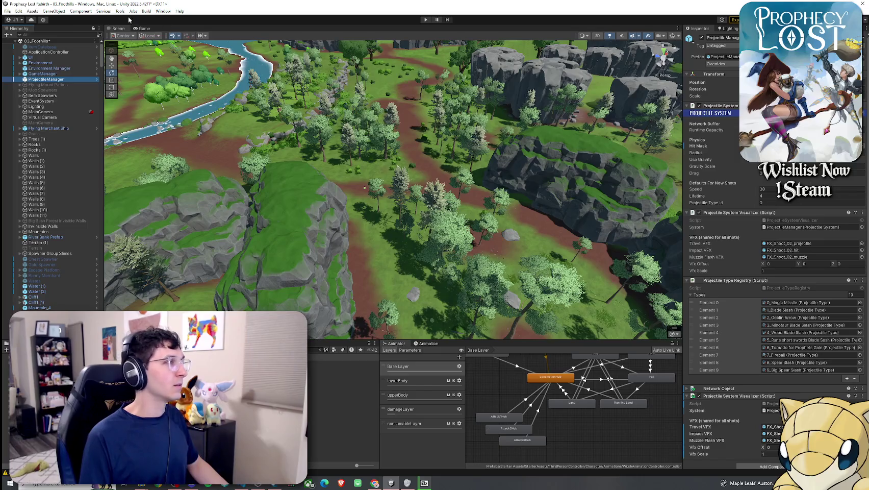
pyautogui.click(12, 13)
pyautogui.click(23, 43)
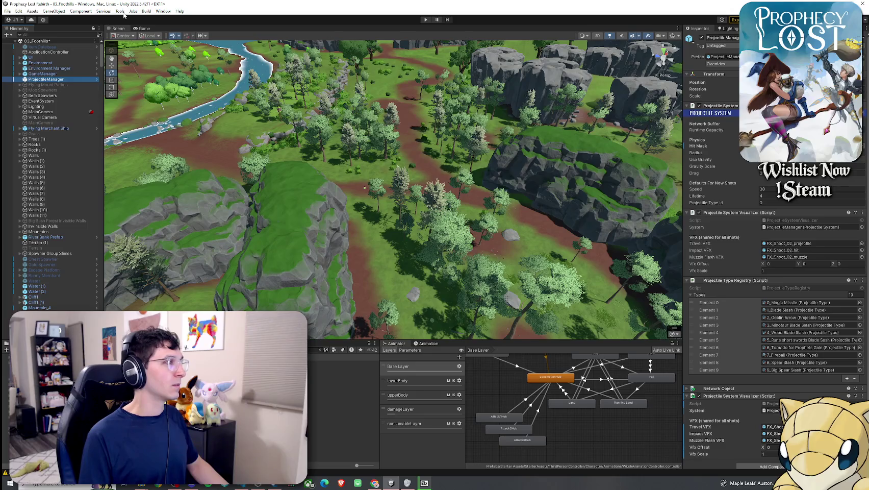
pyautogui.click(120, 11)
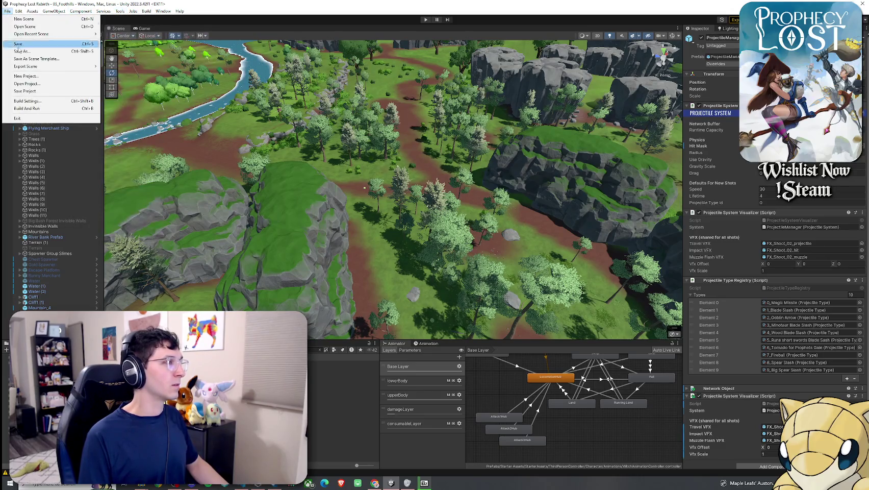
# Check the Build Settings scene list, then select the 00_Boot Strap scene asset
pyautogui.click(28, 100)
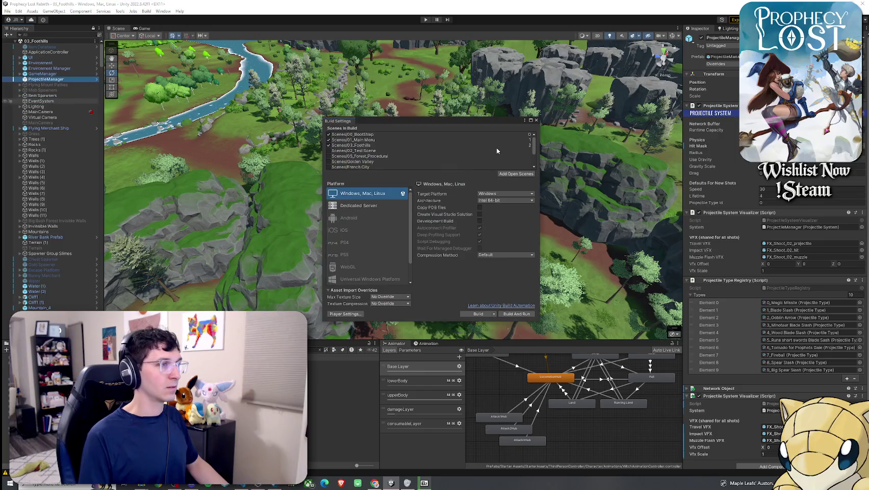
pyautogui.click(537, 120)
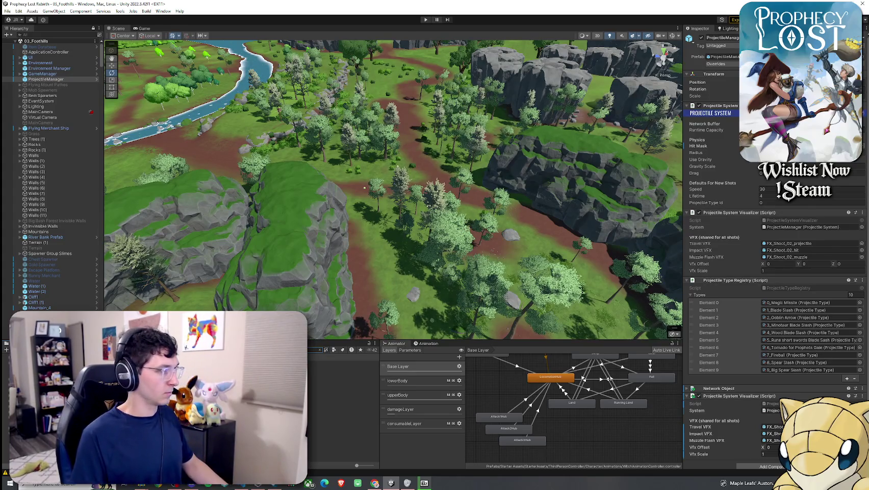
pyautogui.click(342, 369)
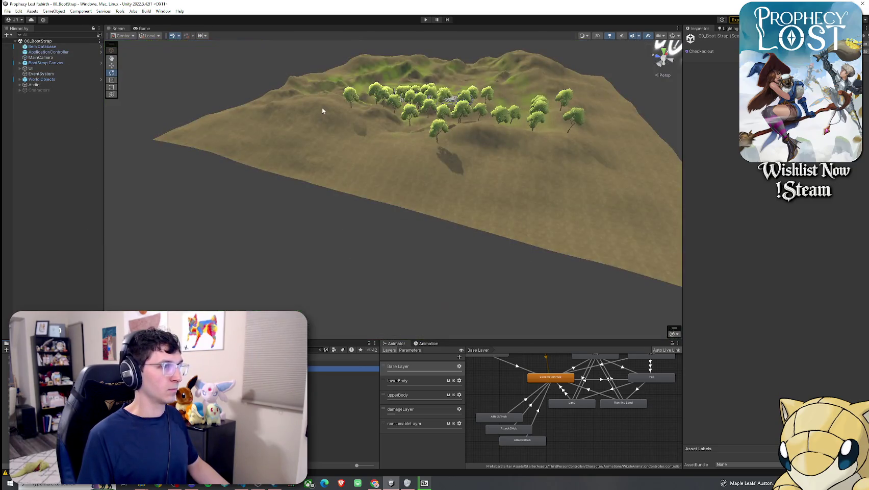
# Start Play mode with Ctrl+P and move the domain-reload progress box aside
pyautogui.hotkey('ctrl', 'p')
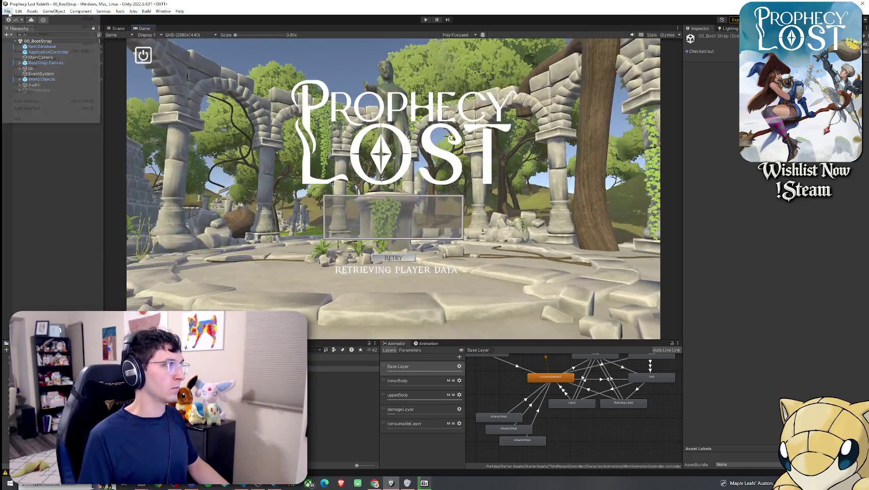
pyautogui.click(426, 19)
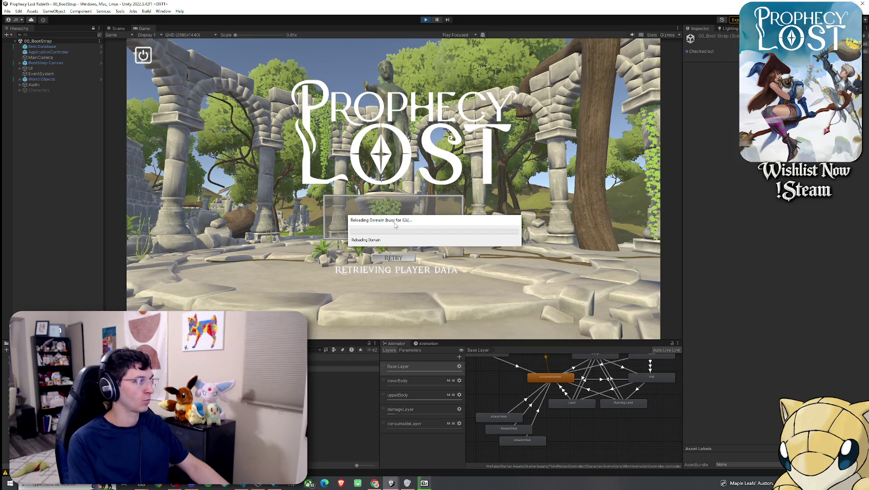
pyautogui.moveTo(395, 225); pyautogui.dragTo(358, 221)
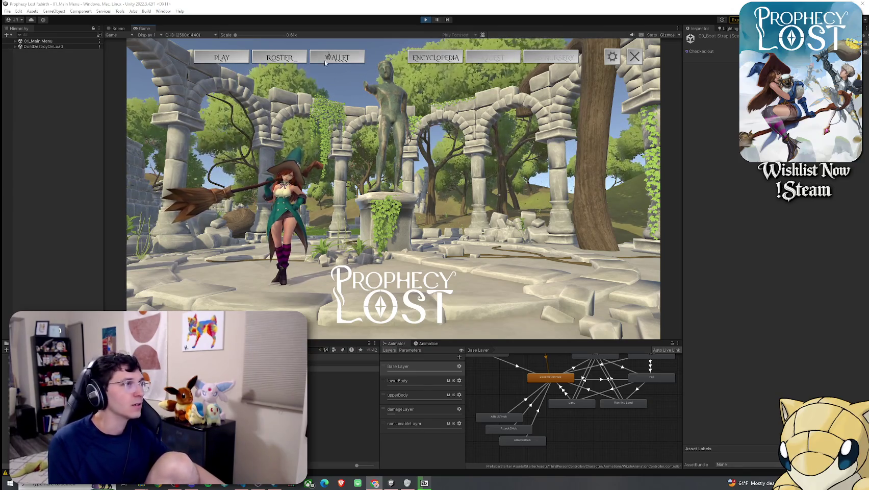
# Choose Foothills on the destination map and start the match
pyautogui.click(418, 191)
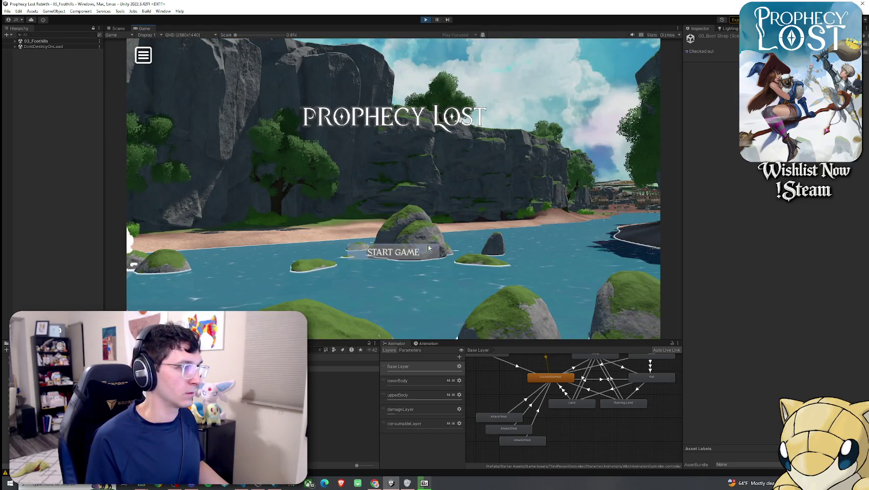
pyautogui.click(393, 251)
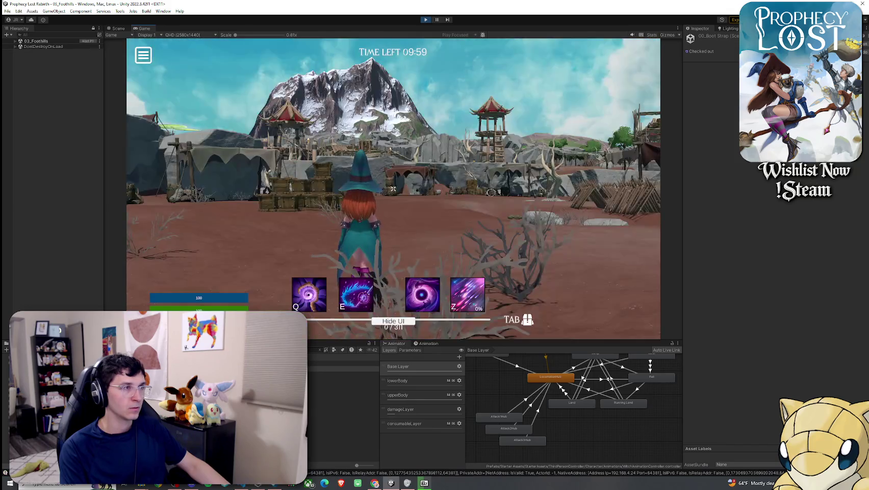
# Run the witch across the camp, through the fence opening and along the riverbank into the river
pyautogui.press('w')
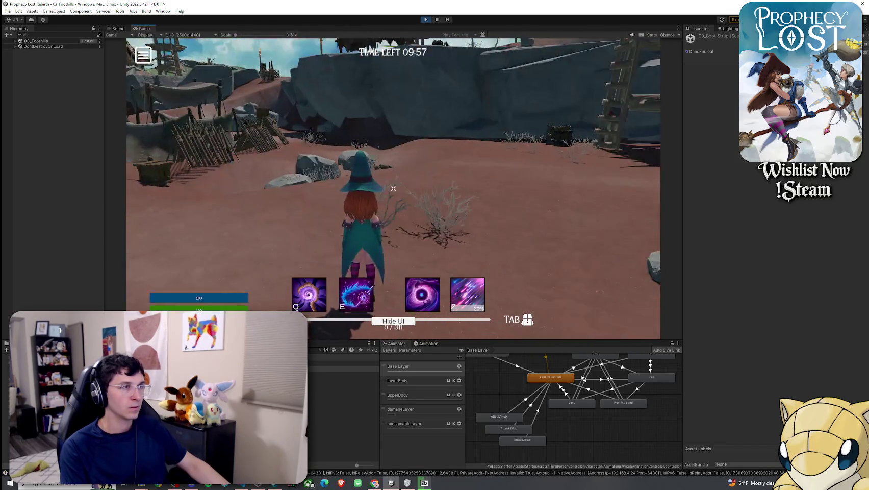
pyautogui.press('w')
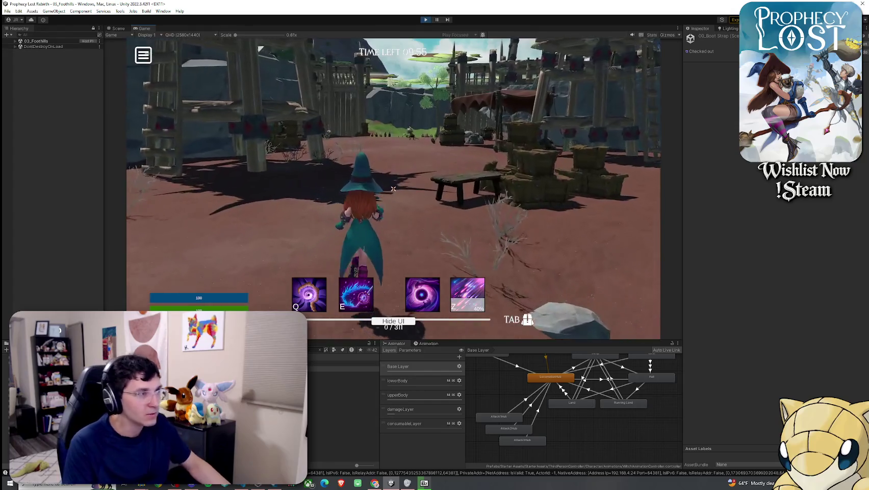
pyautogui.press('w')
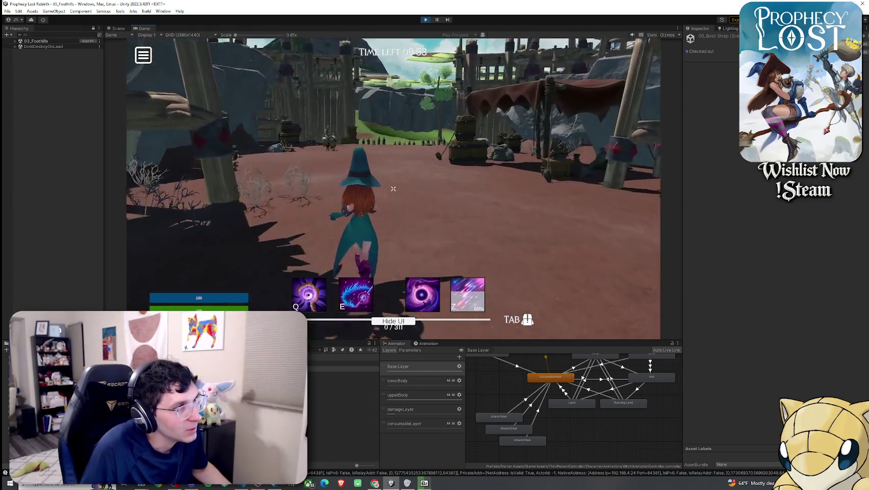
pyautogui.press('w')
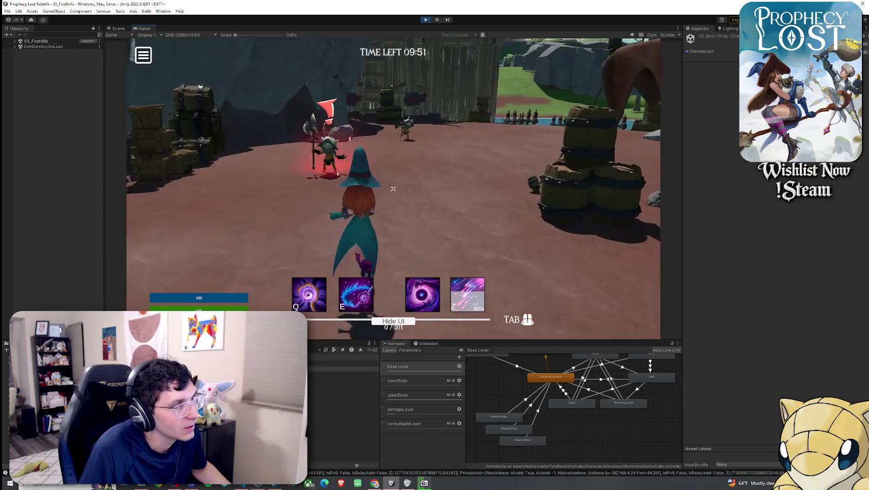
pyautogui.press('w')
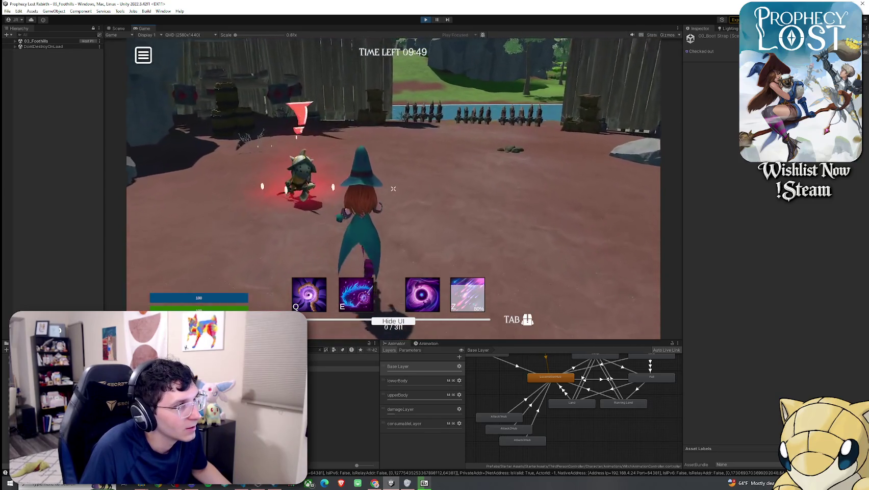
pyautogui.press('w')
pyautogui.press('w')
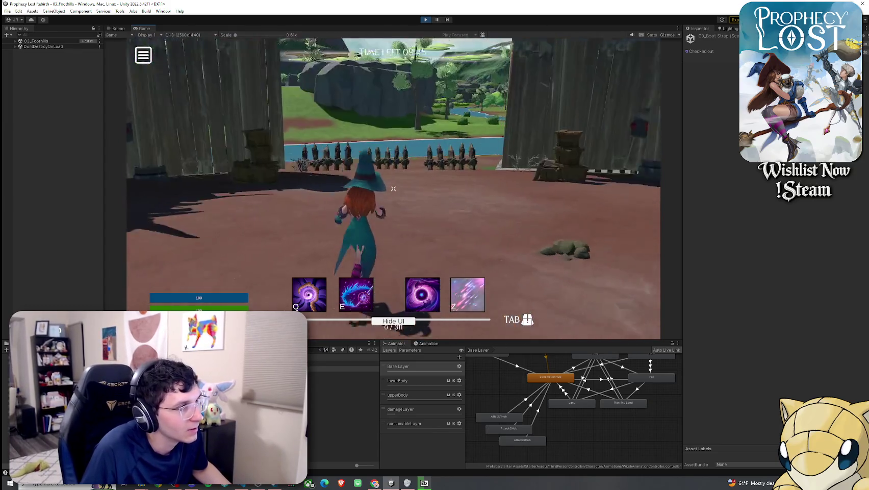
pyautogui.press('w')
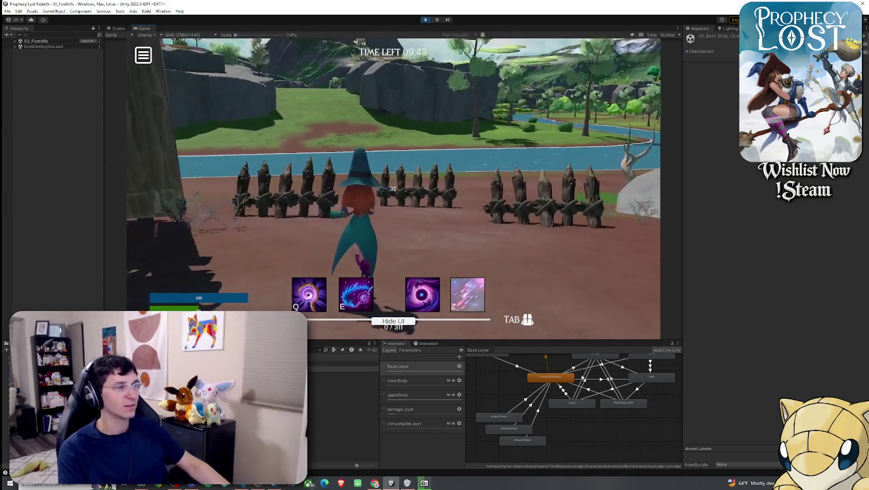
pyautogui.press('w')
pyautogui.press('w')
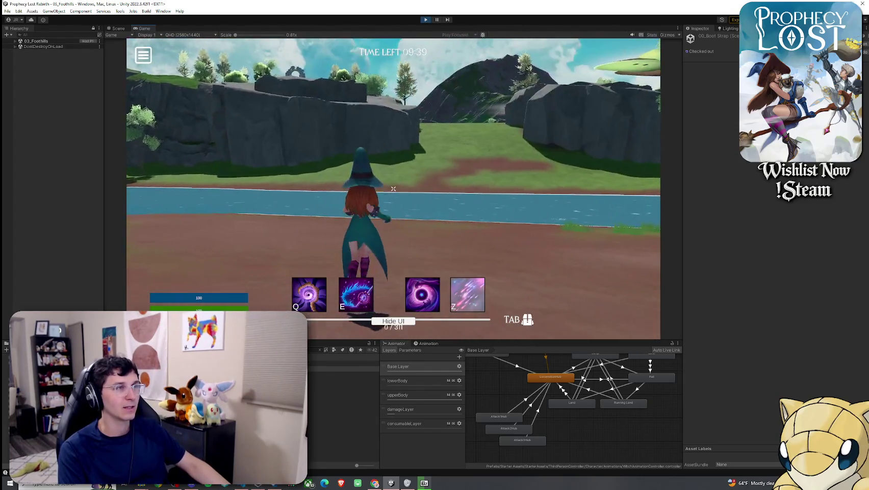
pyautogui.press('w')
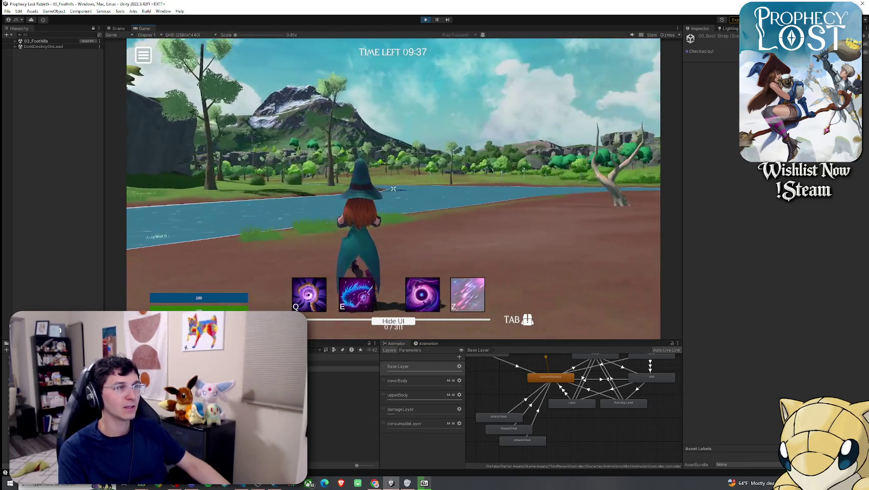
pyautogui.press('w')
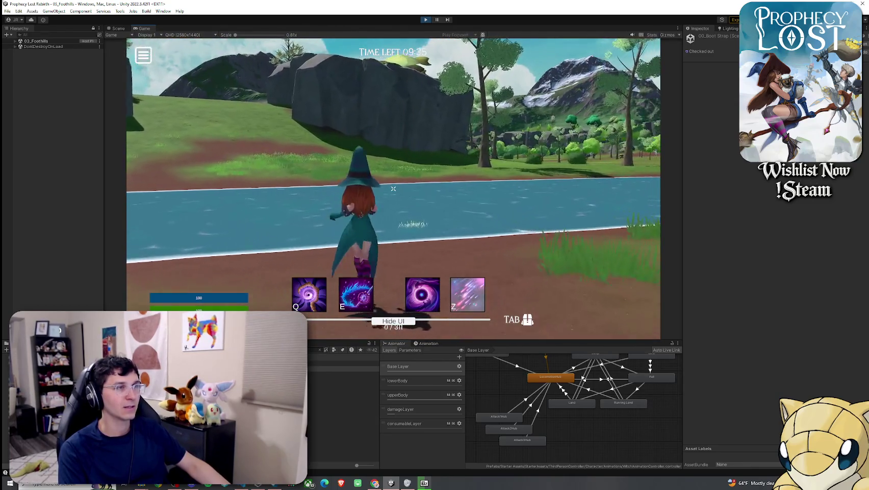
pyautogui.press('w')
# Toggle the inventory, then swim across the river and walk past the tree along the cliff
pyautogui.press('Tab')
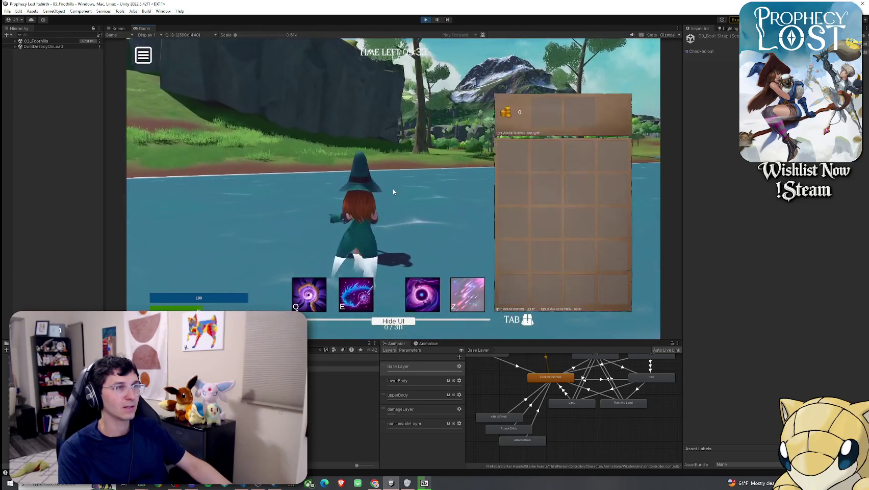
pyautogui.press('Tab')
pyautogui.press('w')
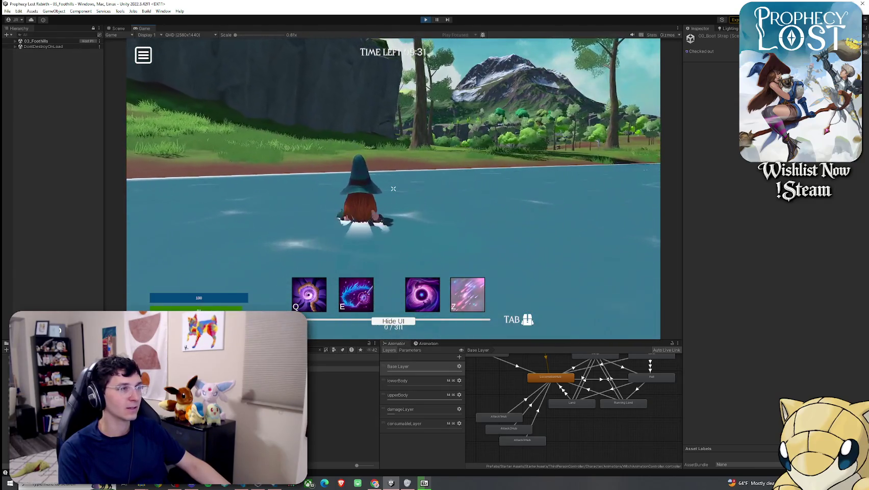
pyautogui.press('w')
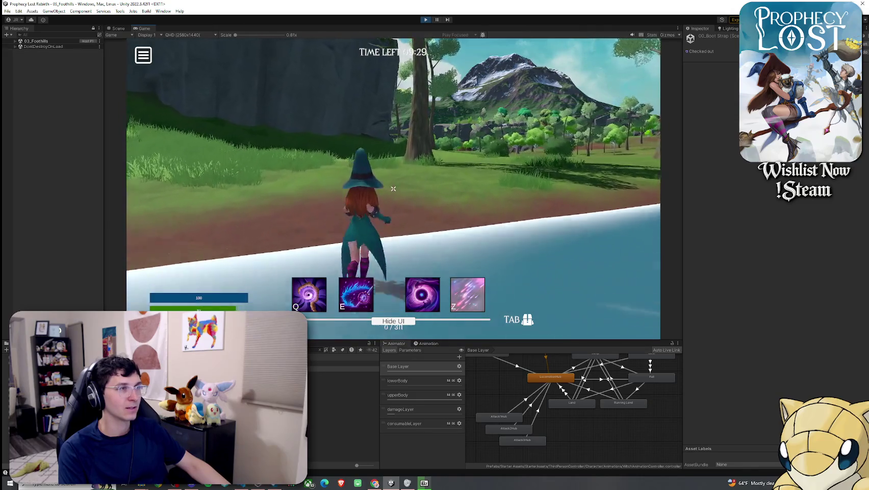
pyautogui.press('w')
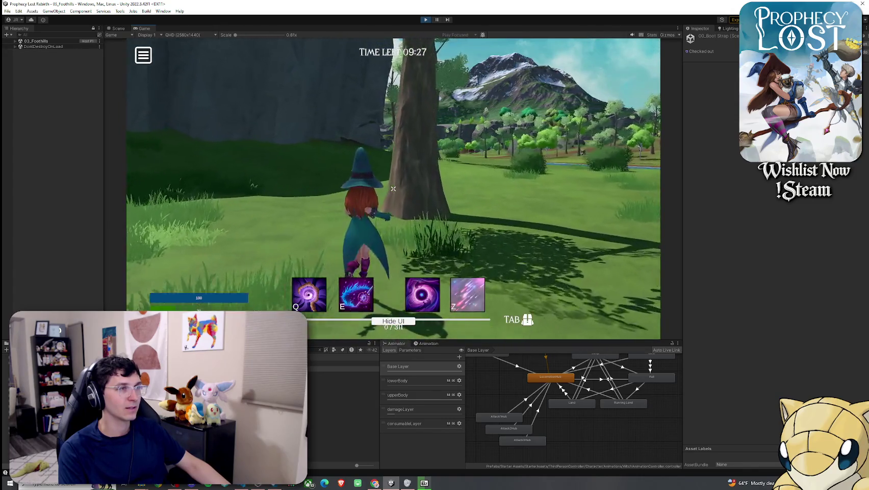
pyautogui.press('w')
pyautogui.press('w')
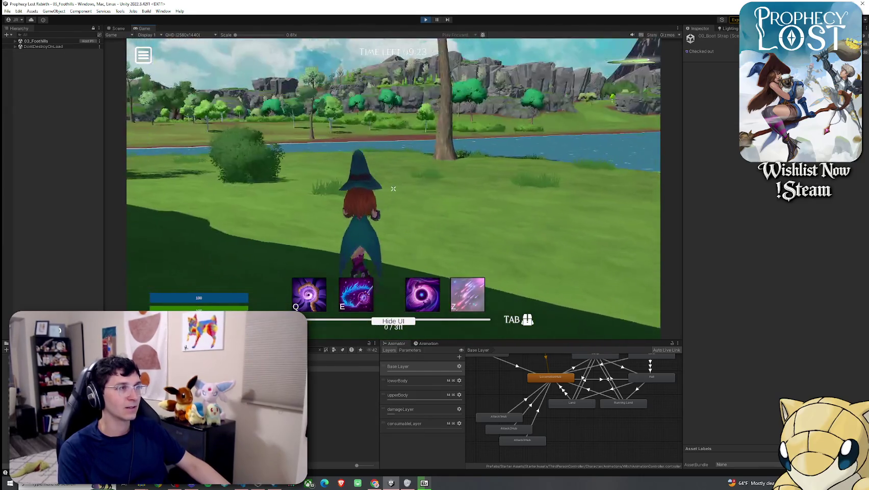
pyautogui.press('w')
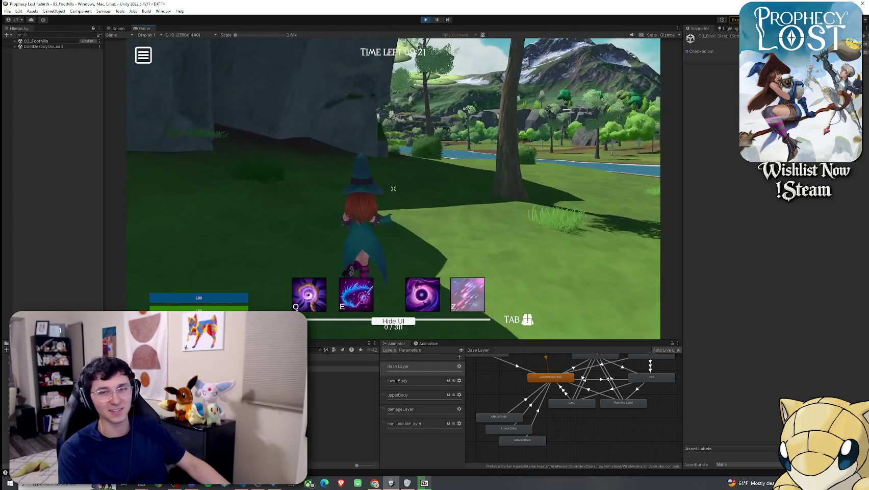
pyautogui.press('w')
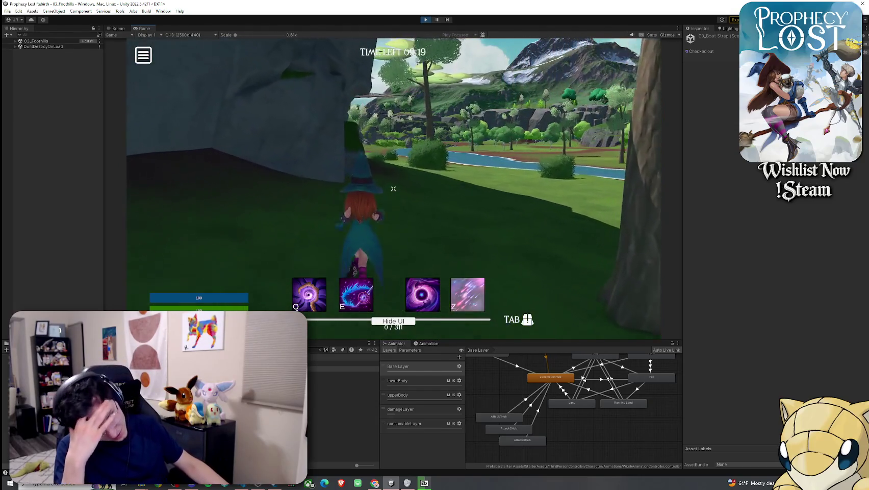
pyautogui.press('w')
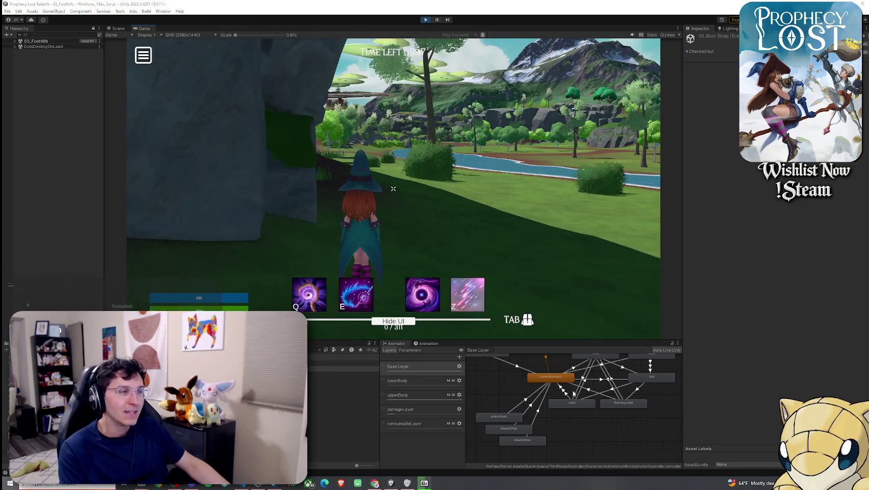
# Check the volume mixer, then walk the witch toward the bush by the river
pyautogui.press('super')
pyautogui.click(414, 486)
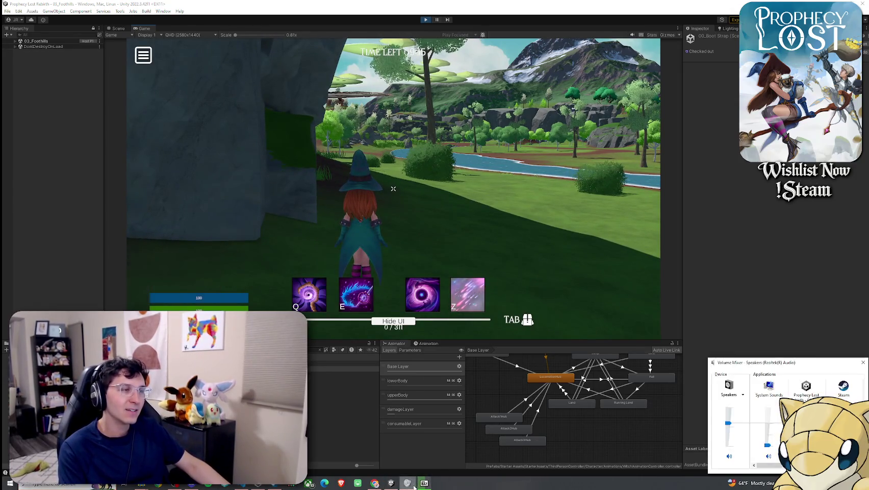
pyautogui.click(486, 282)
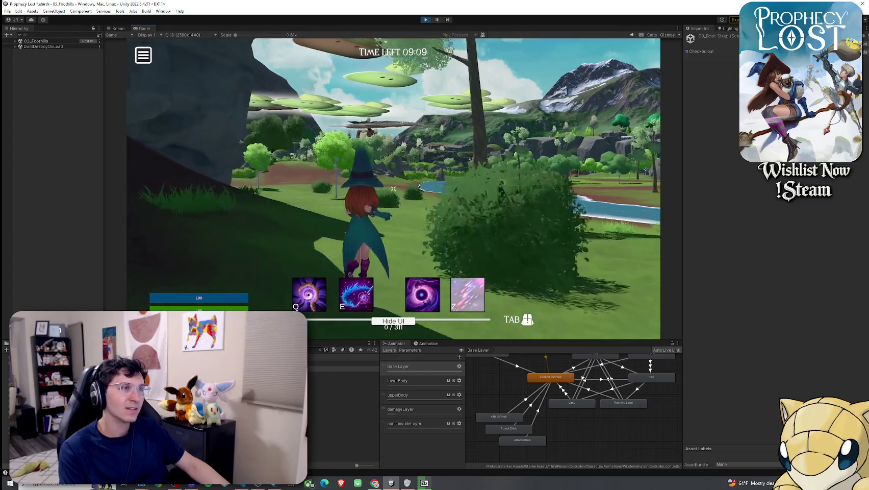
pyautogui.press('w')
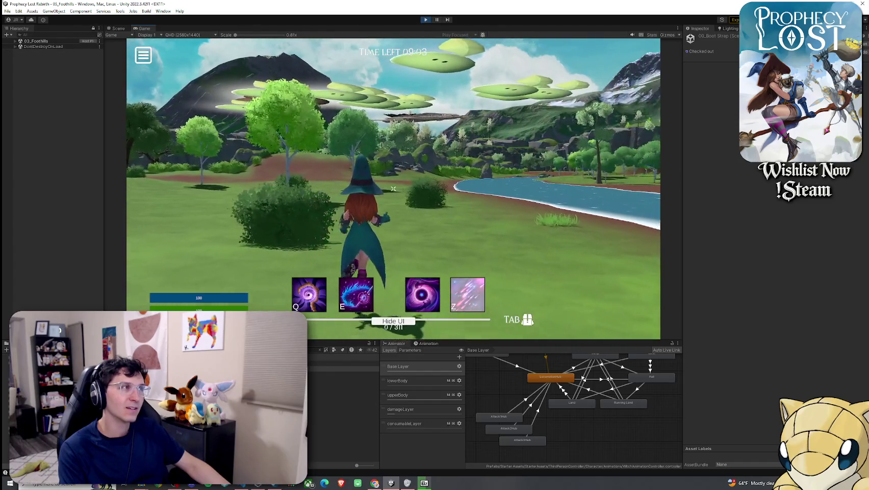
pyautogui.press('w')
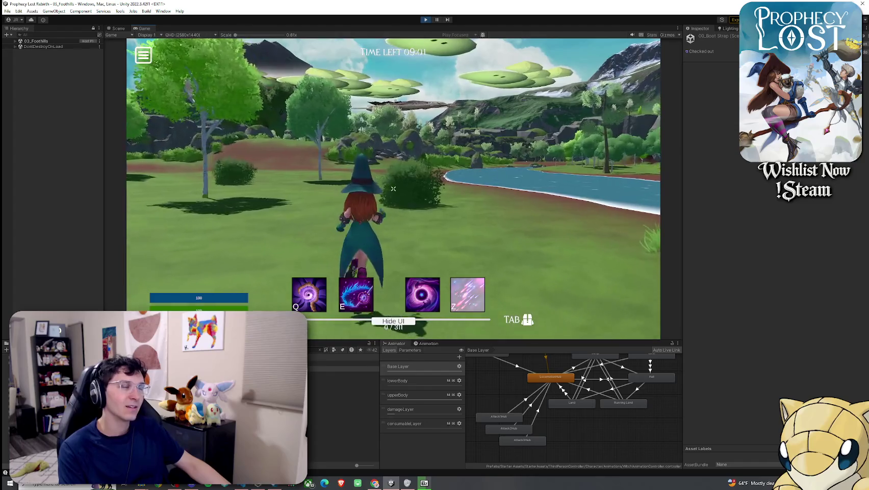
pyautogui.press('super')
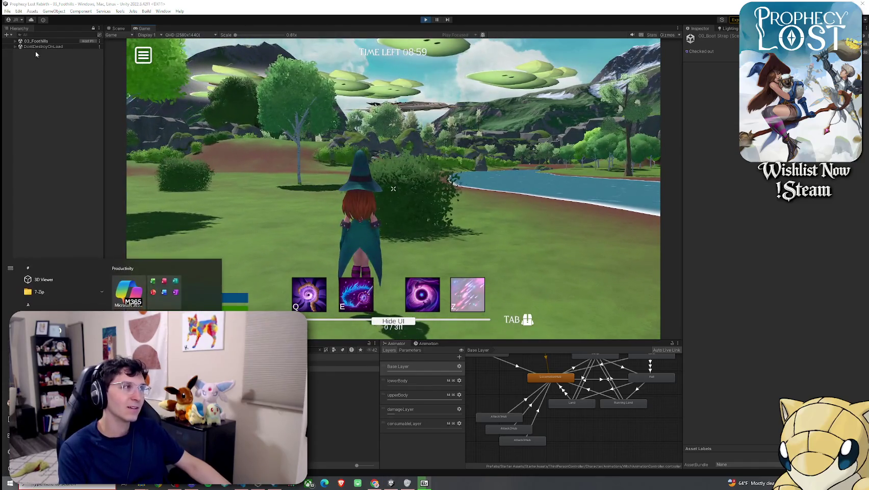
# Expand 03_Foothills and inspect the MainCamera's camera settings, leaving Channel Mask unchanged
pyautogui.click(15, 40)
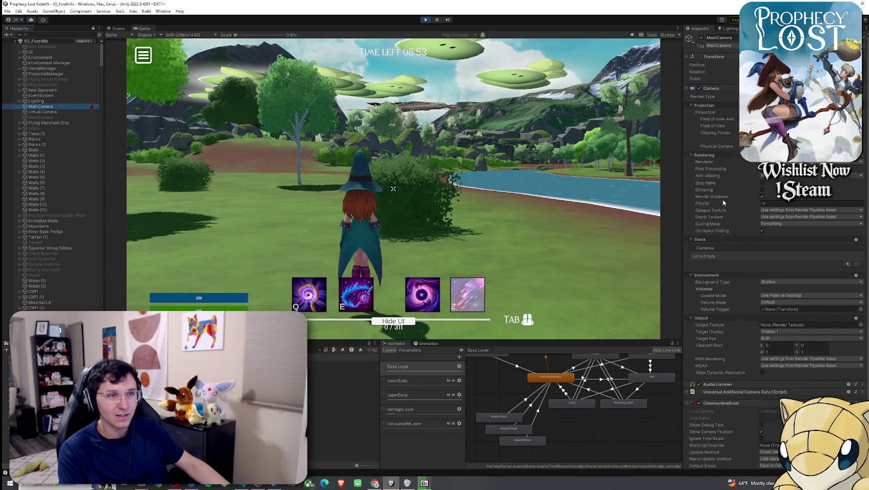
pyautogui.scroll(-3, 724, 203)
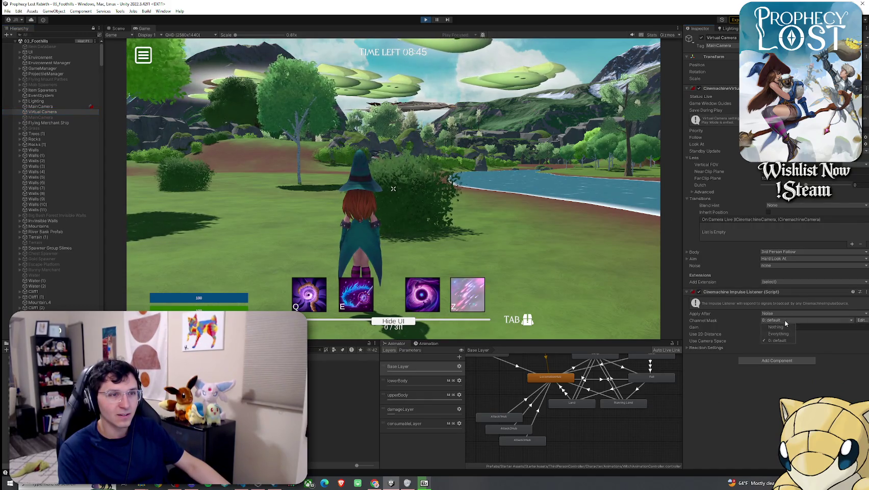
pyautogui.click(778, 382)
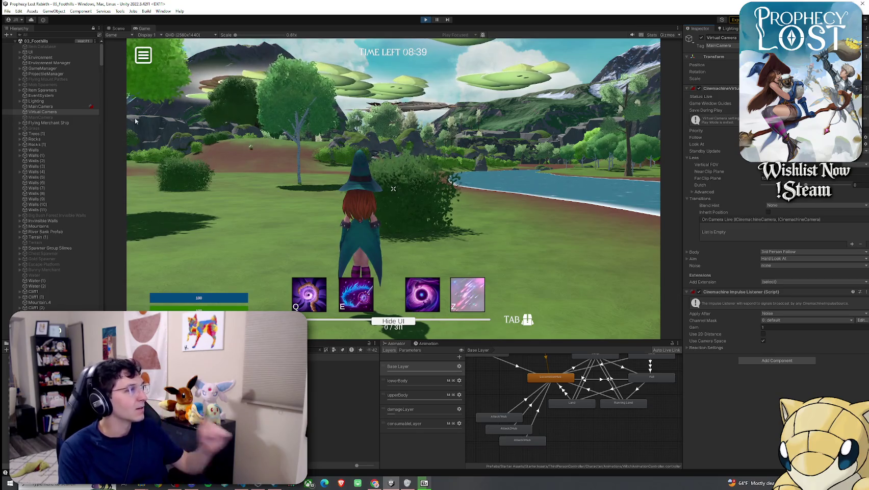
pyautogui.click(48, 107)
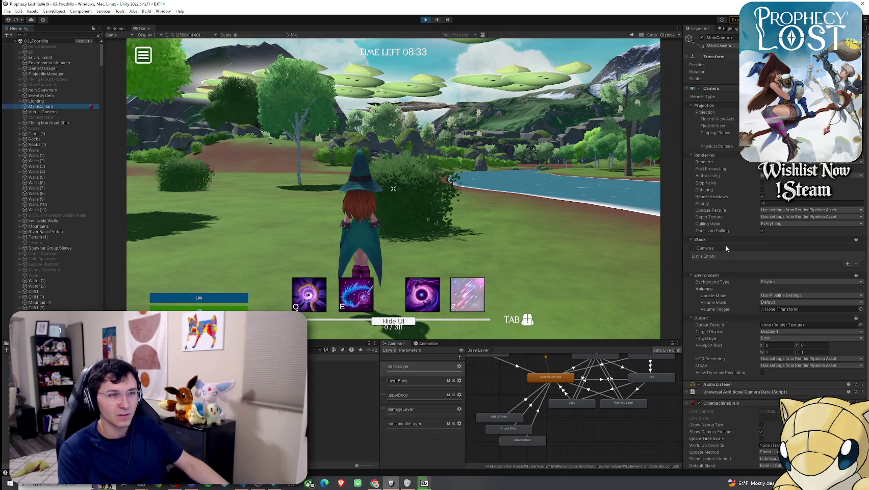
pyautogui.scroll(-2, 745, 322)
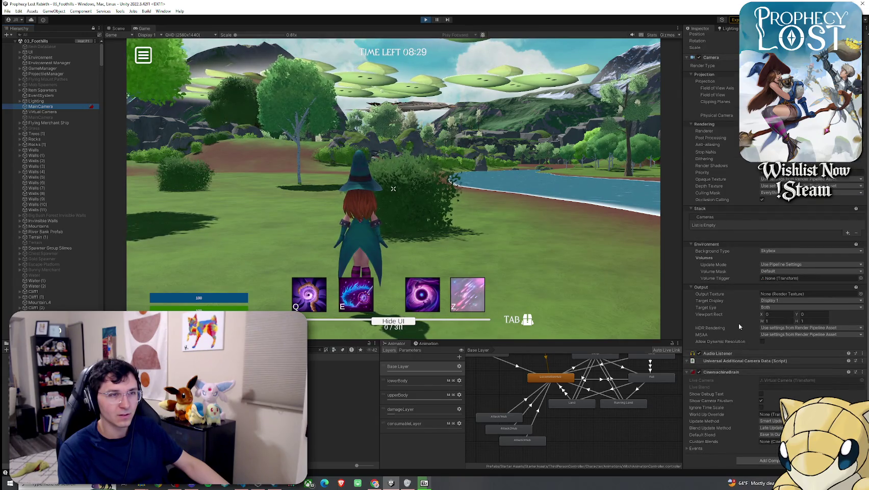
pyautogui.scroll(2, 739, 322)
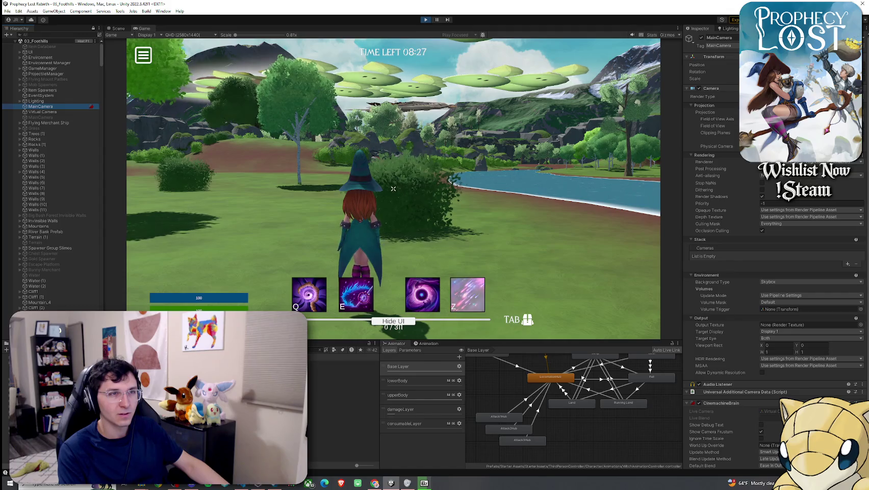
# Review the anti-aliasing and Opaque Texture options unchanged, then run the witch toward the river
pyautogui.click(768, 175)
pyautogui.click(788, 194)
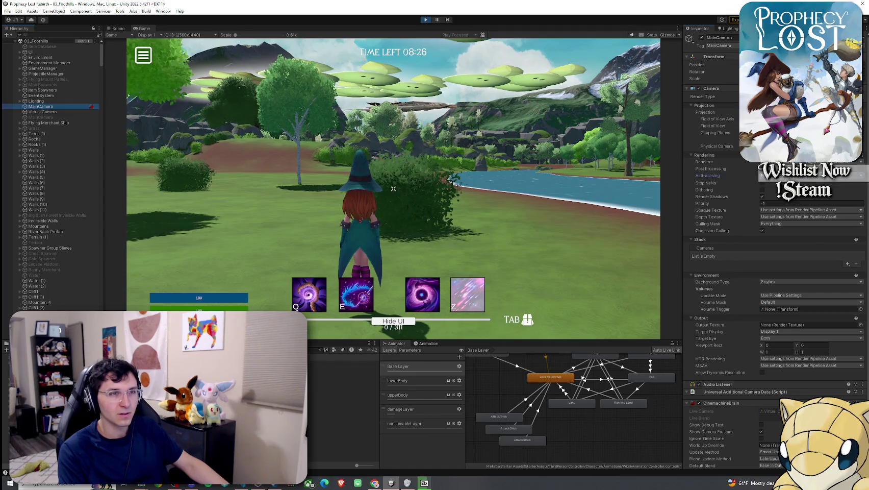
pyautogui.click(776, 214)
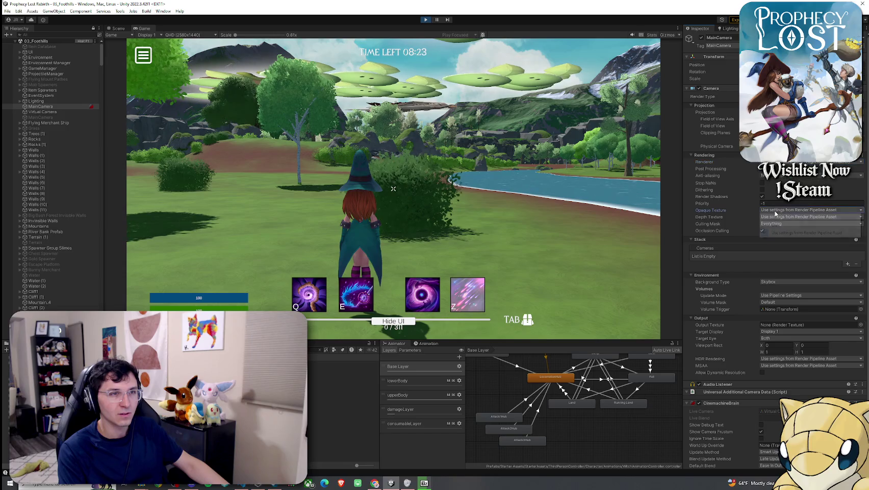
pyautogui.click(720, 257)
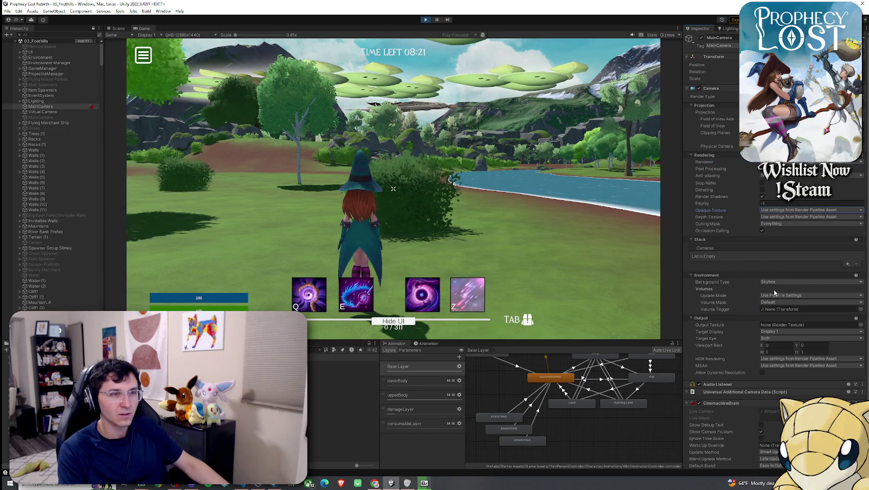
pyautogui.click(605, 289)
pyautogui.press('w')
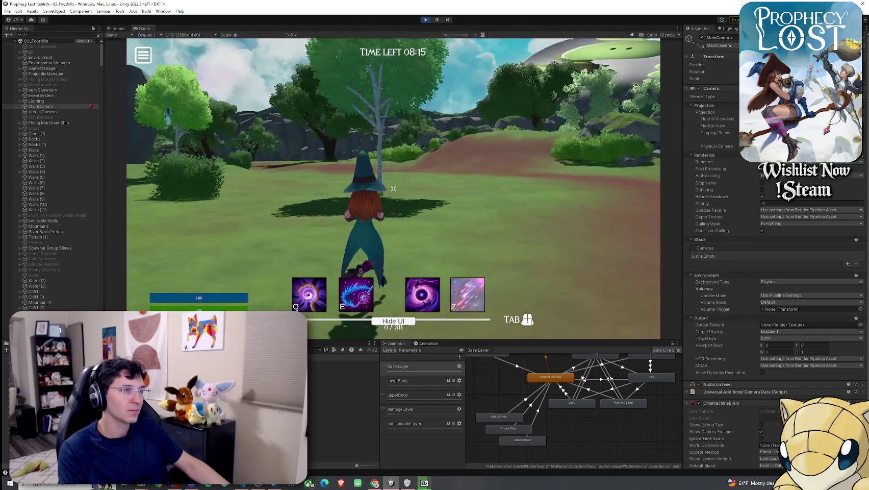
# Keep playing until the witch dies, then dismiss the YOU DIED results panel
pyautogui.press('Tab')
pyautogui.press('Tab')
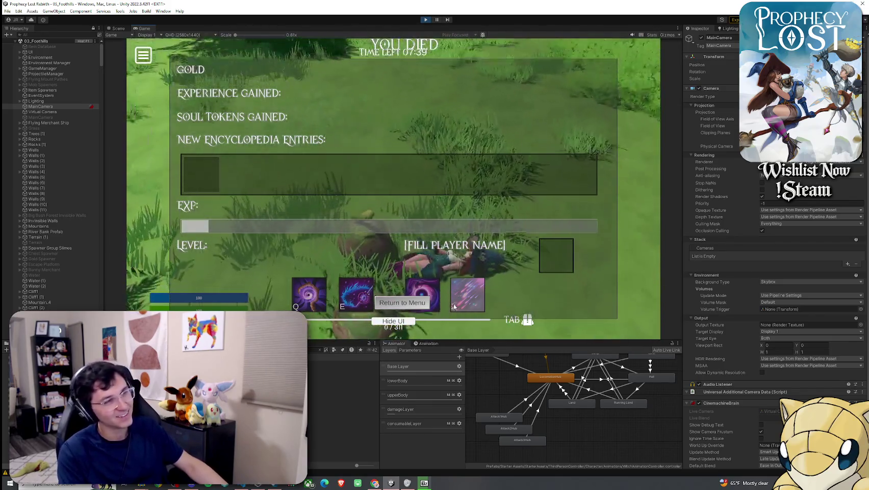
pyautogui.click(418, 321)
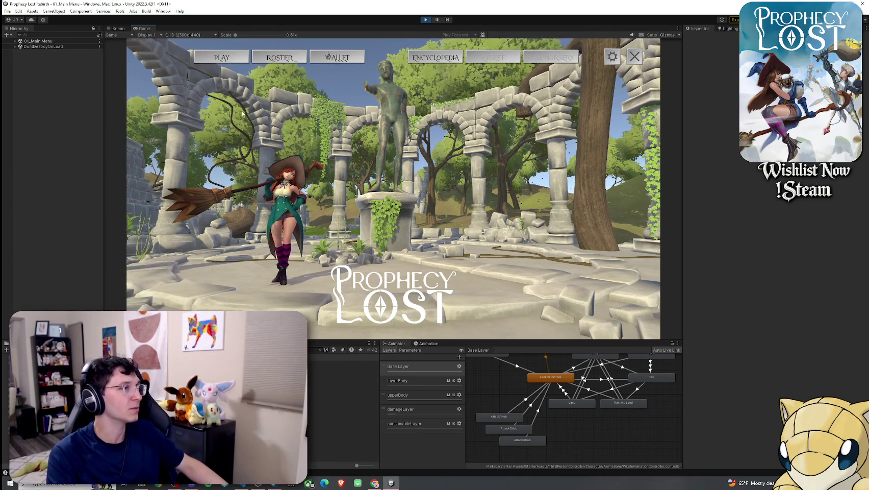
# Maximize the Game view and start a new Foothills match from the menu
pyautogui.doubleClick(148, 28)
pyautogui.click(458, 261)
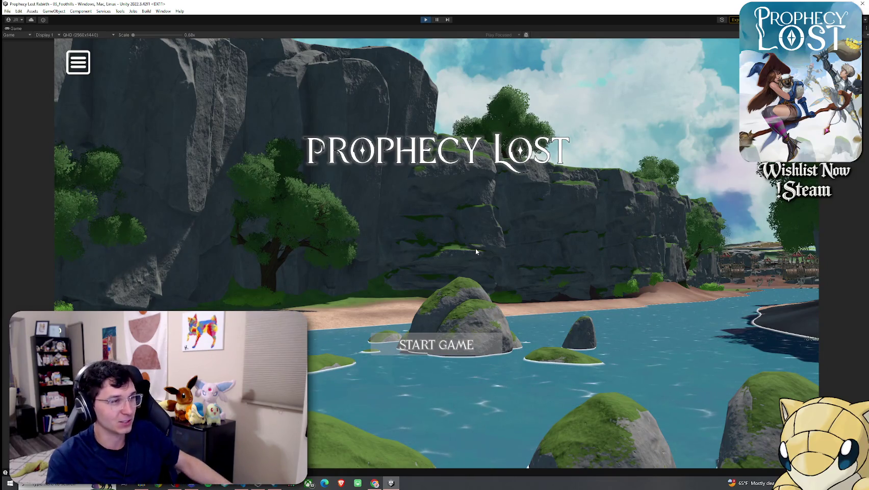
pyautogui.click(466, 353)
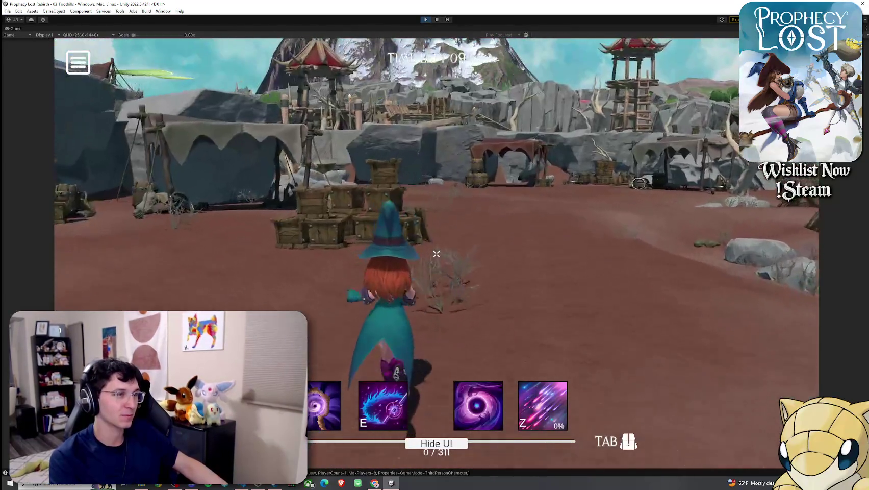
# Run the witch forward and up the slope past the rocks
pyautogui.press('w')
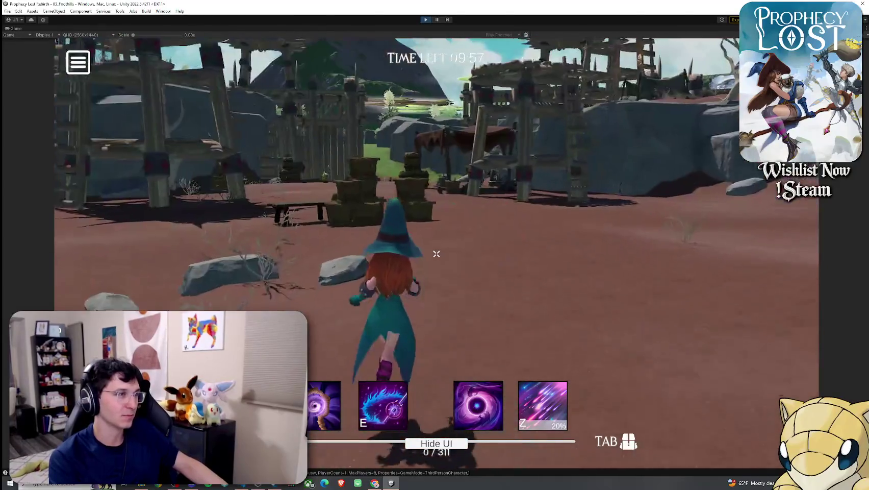
pyautogui.press('w')
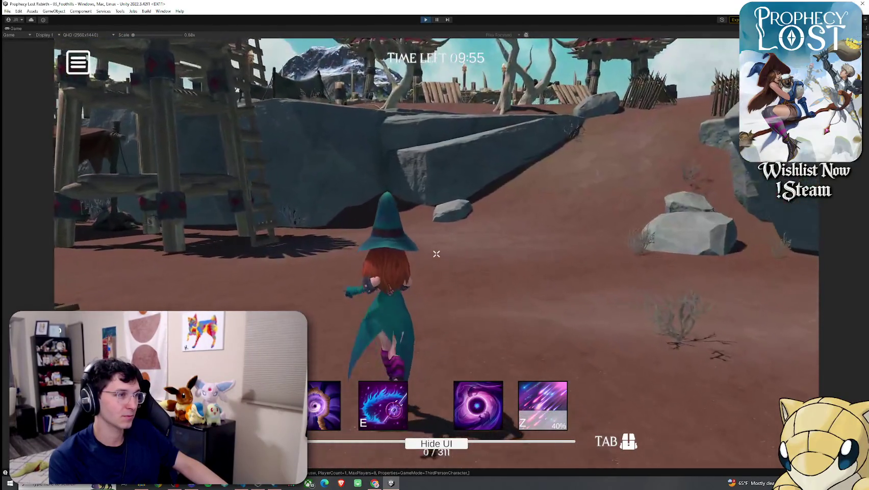
pyautogui.press('w')
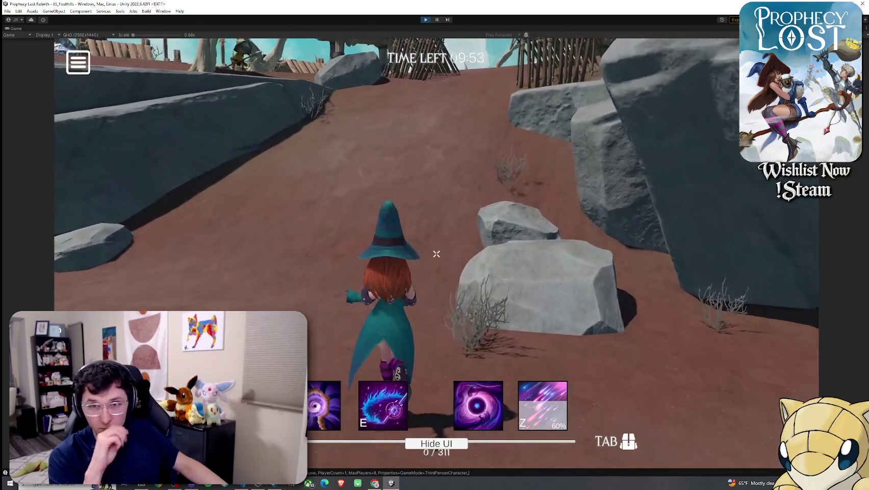
pyautogui.press('w')
pyautogui.press('super')
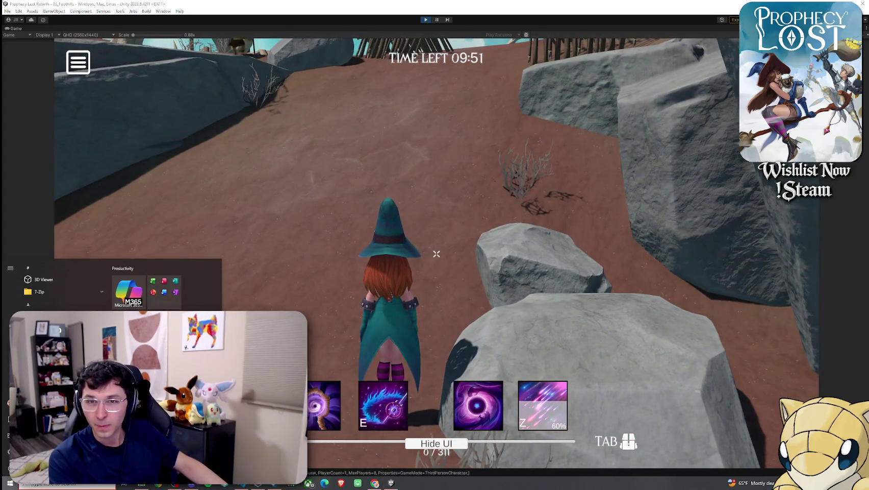
pyautogui.press('super')
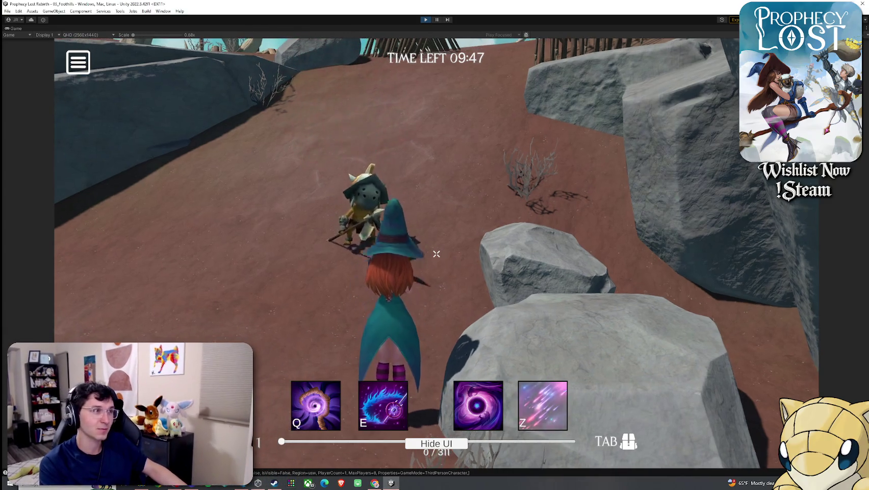
# Run the witch through the camp and past the spiked barricades toward the shore
pyautogui.press('w')
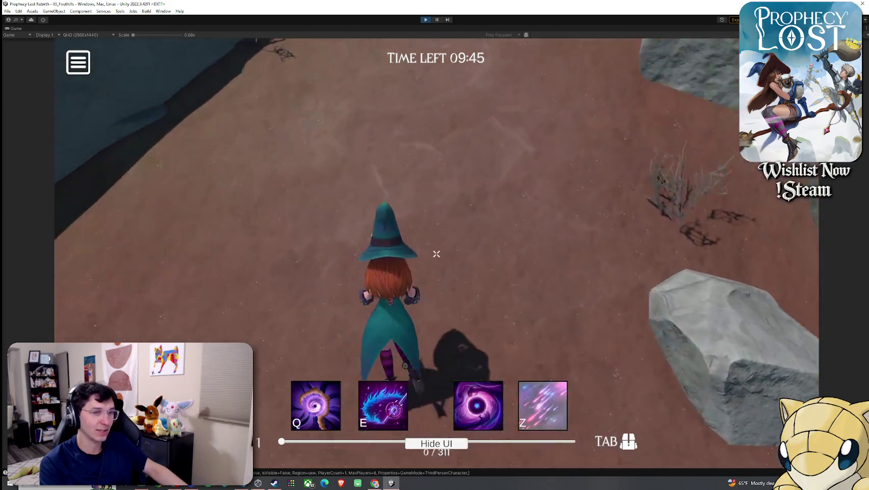
pyautogui.press('w')
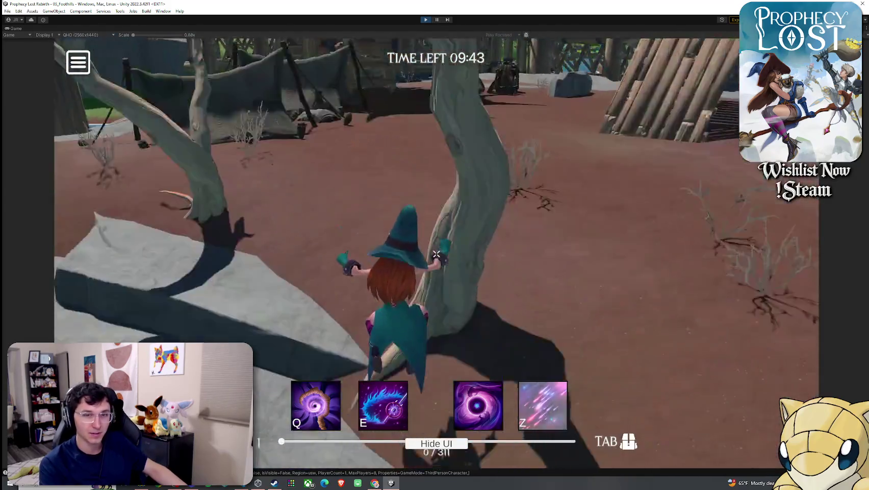
pyautogui.press('w')
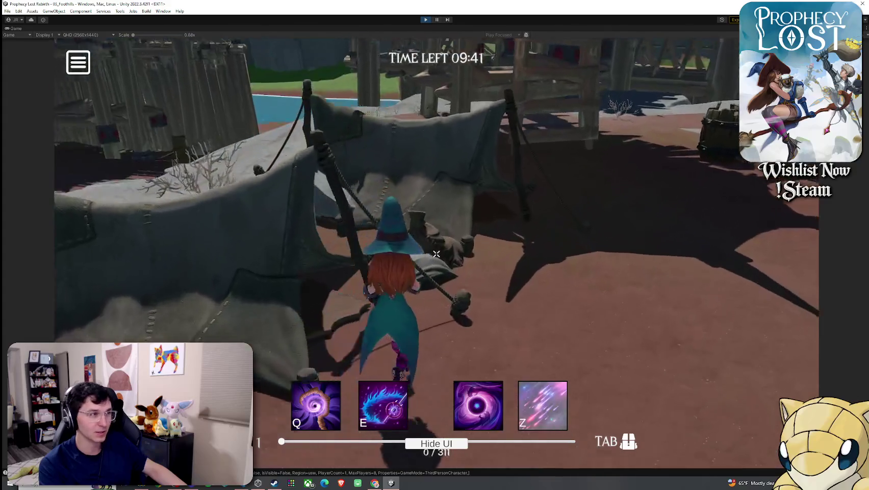
pyautogui.press('w')
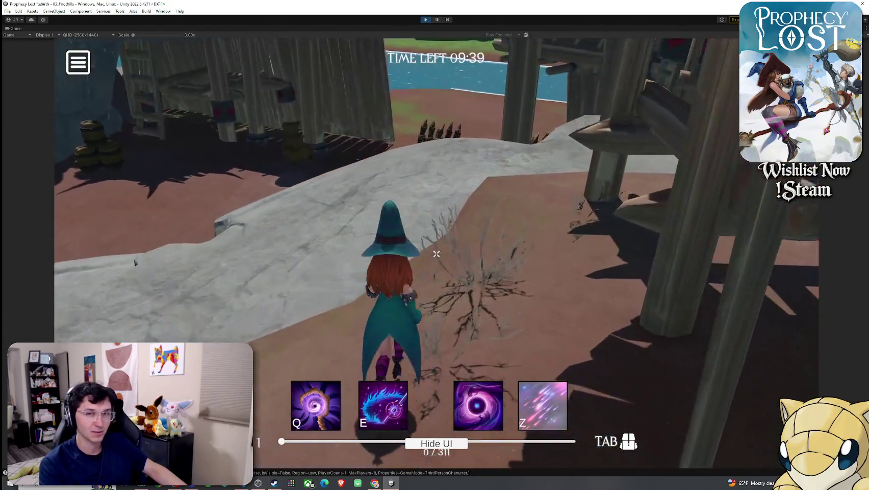
pyautogui.press('w')
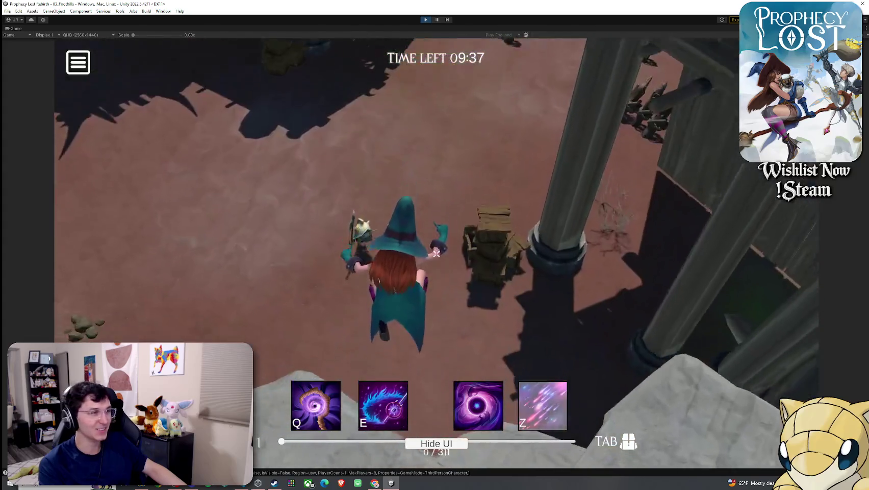
pyautogui.press('w')
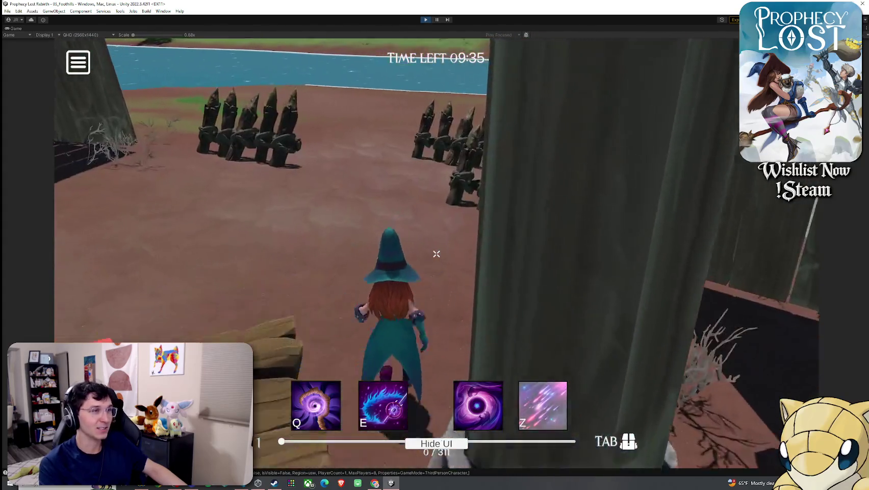
pyautogui.press('w')
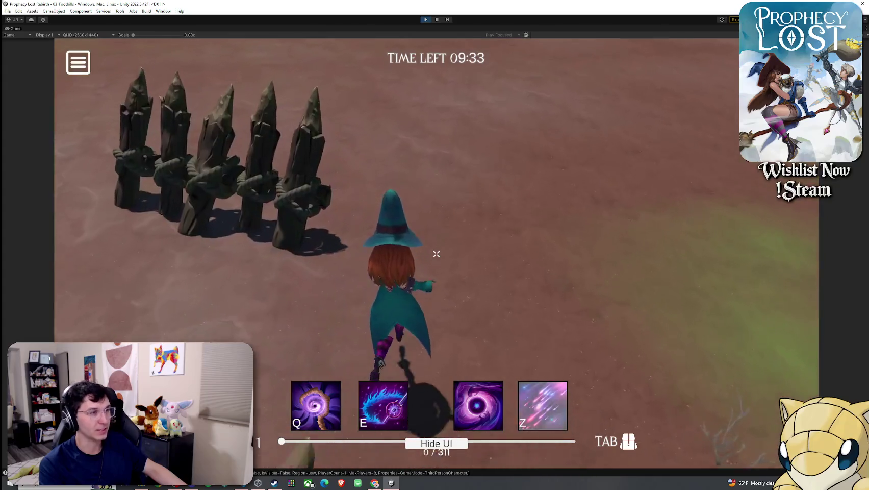
pyautogui.press('w')
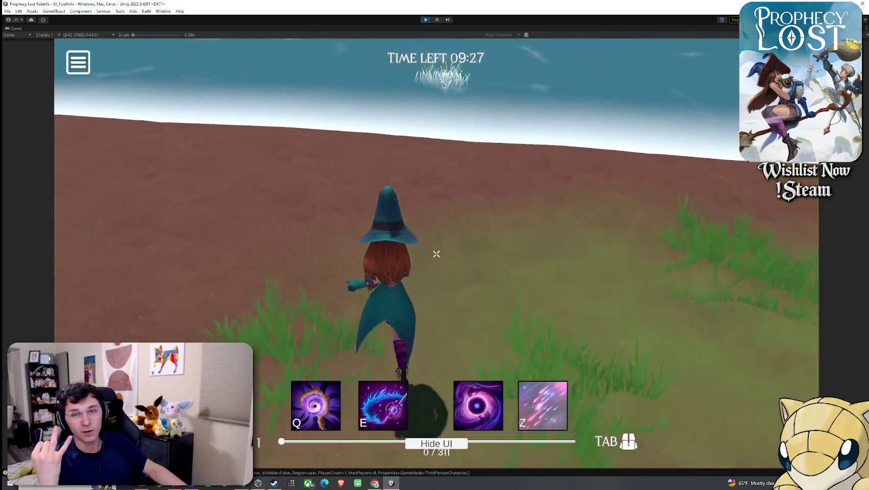
# Run the witch out over the water, back onto the grassy shore, and across the field
pyautogui.press('w')
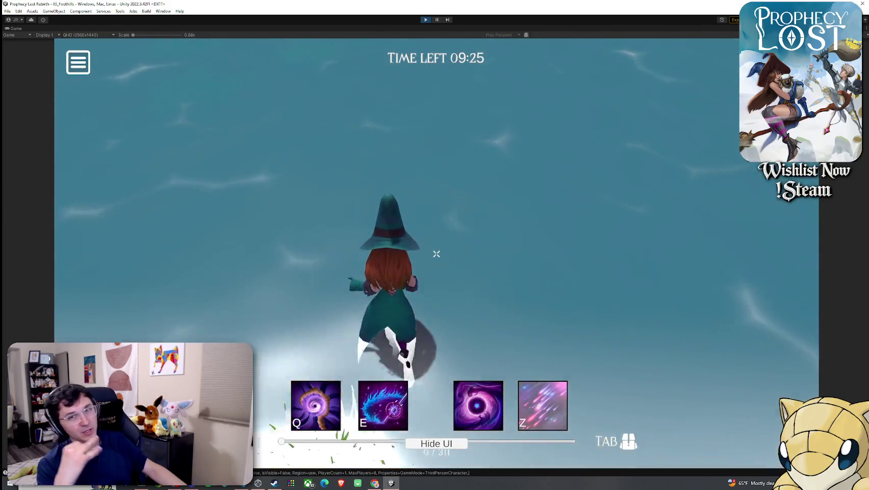
pyautogui.press('w')
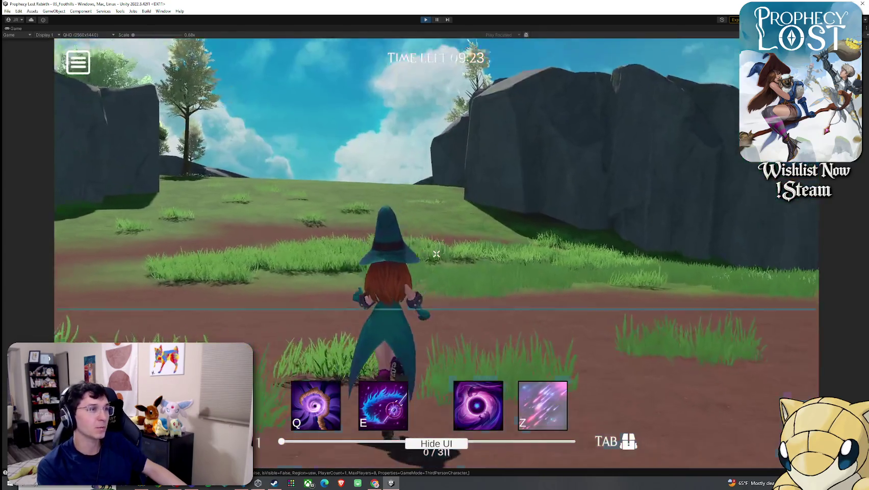
pyautogui.press('w')
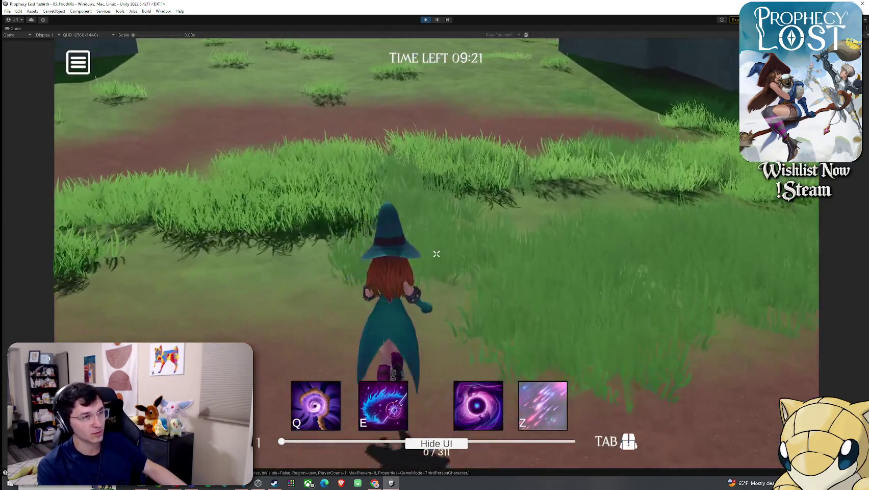
pyautogui.press('w')
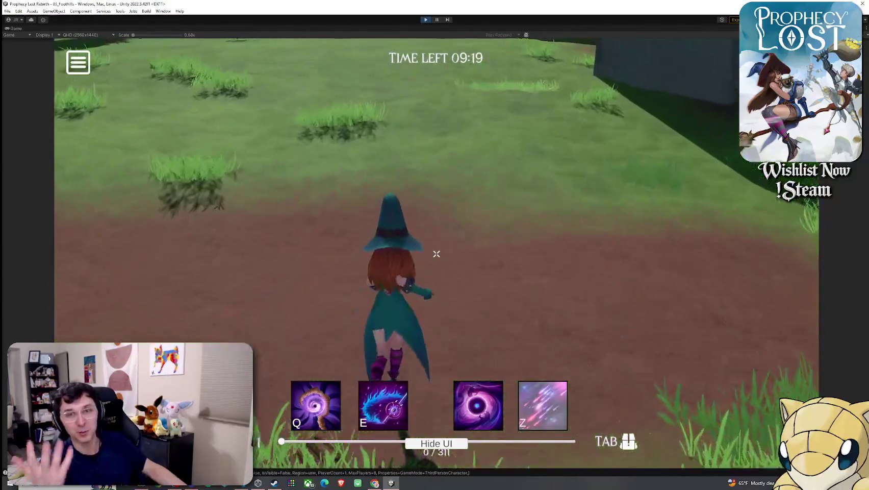
pyautogui.press('w')
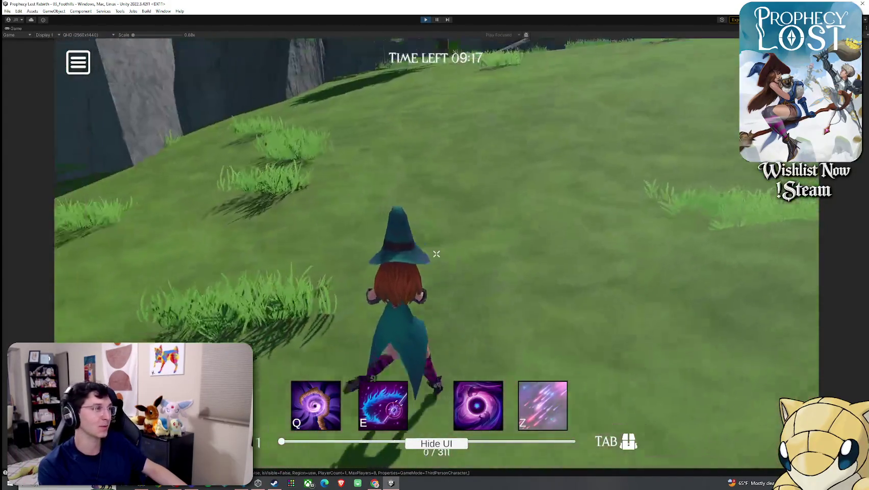
pyautogui.press('w')
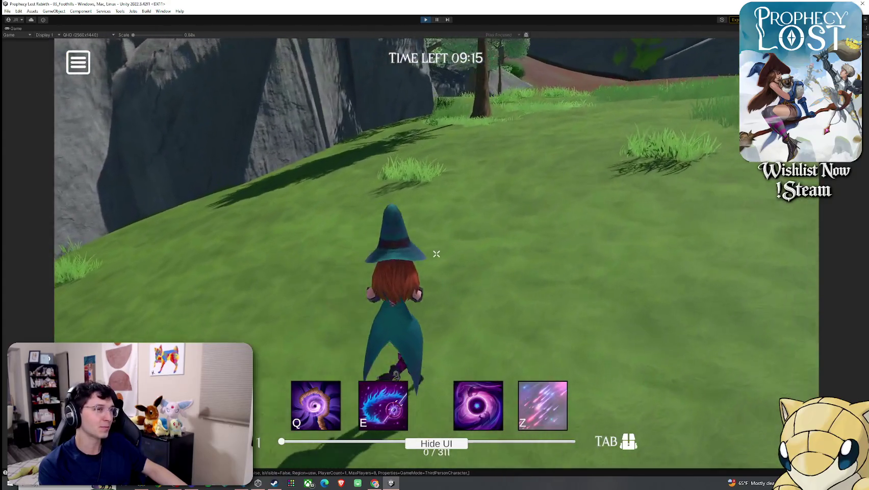
pyautogui.press('w')
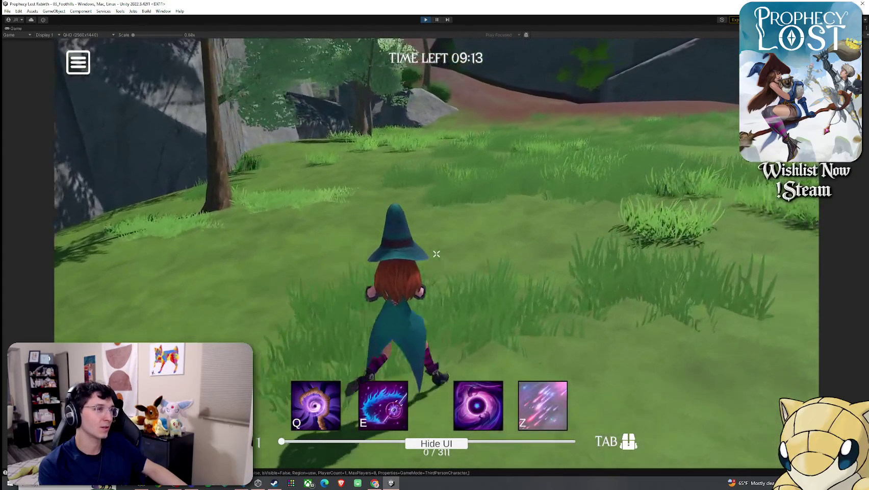
pyautogui.press('w')
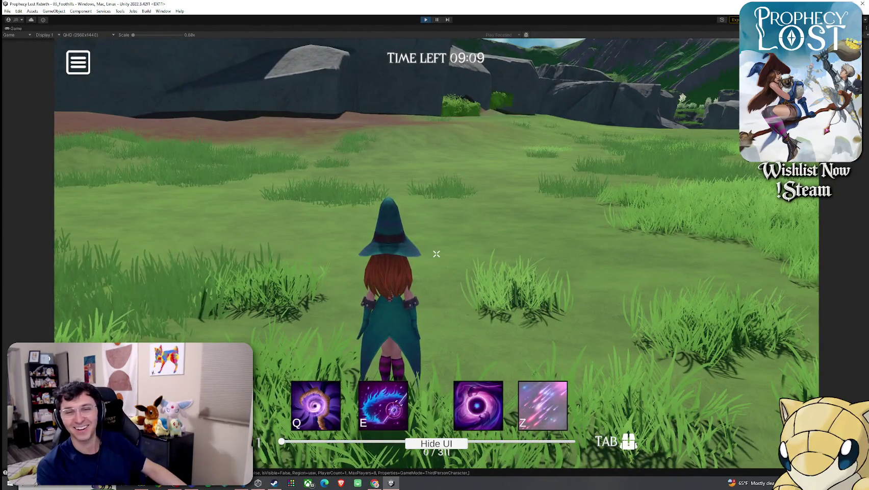
# Cross the field to the rock wall and climb the dirt path
pyautogui.press('w')
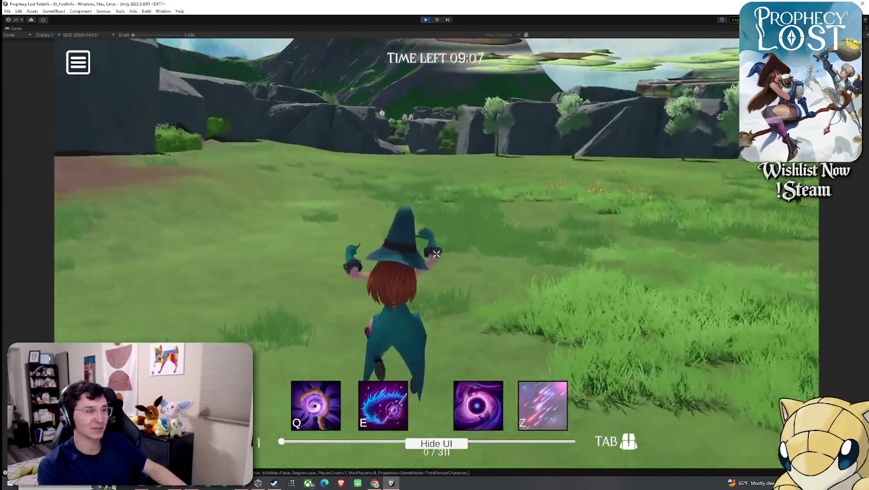
pyautogui.press('w')
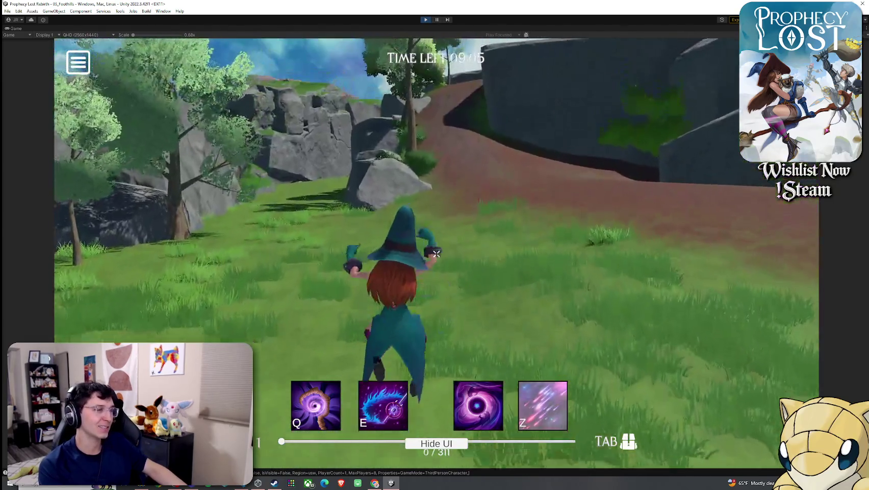
pyautogui.press('w')
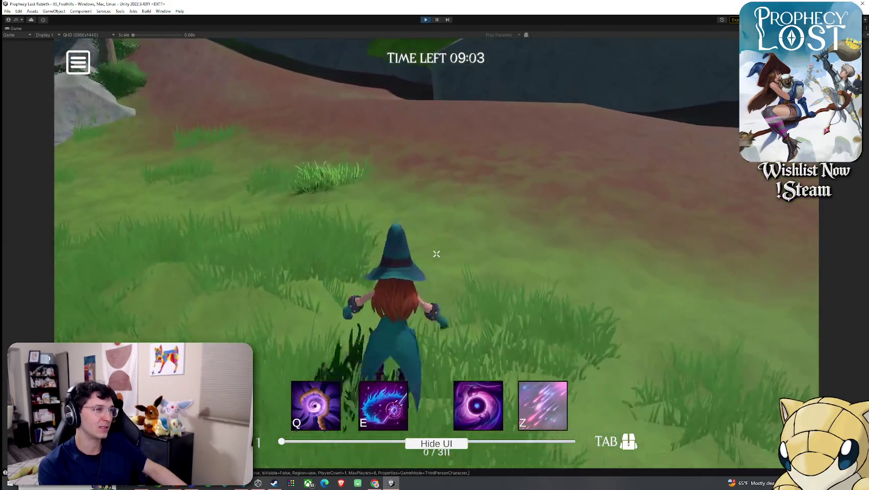
pyautogui.press('w')
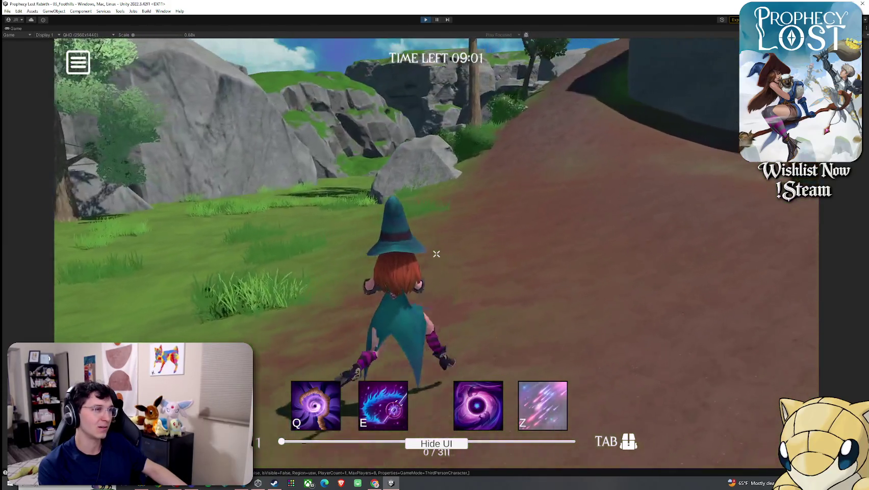
pyautogui.press('w')
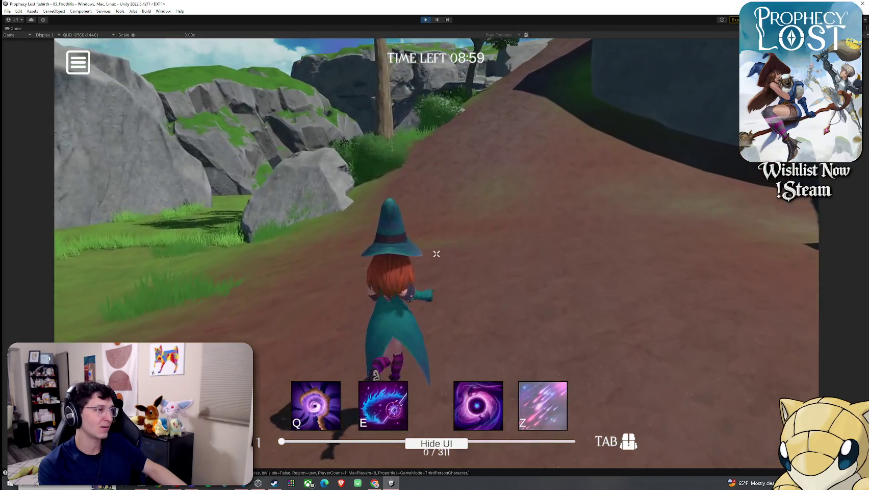
pyautogui.press('w')
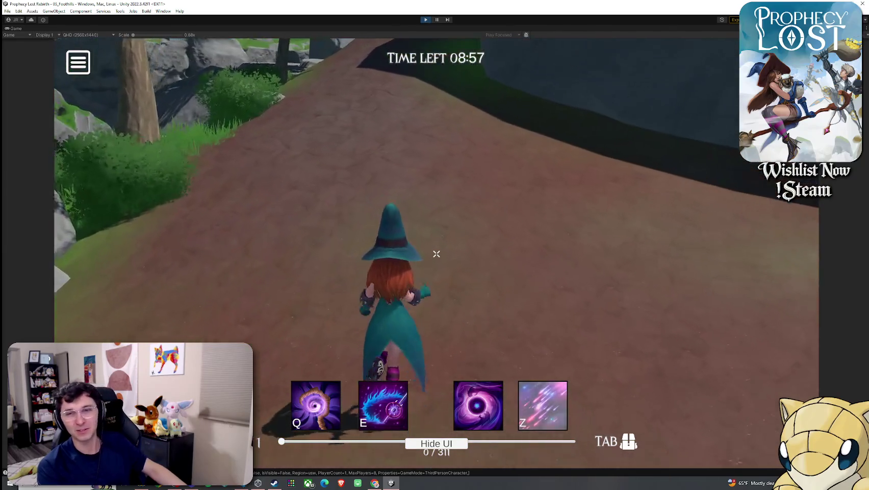
pyautogui.press('w')
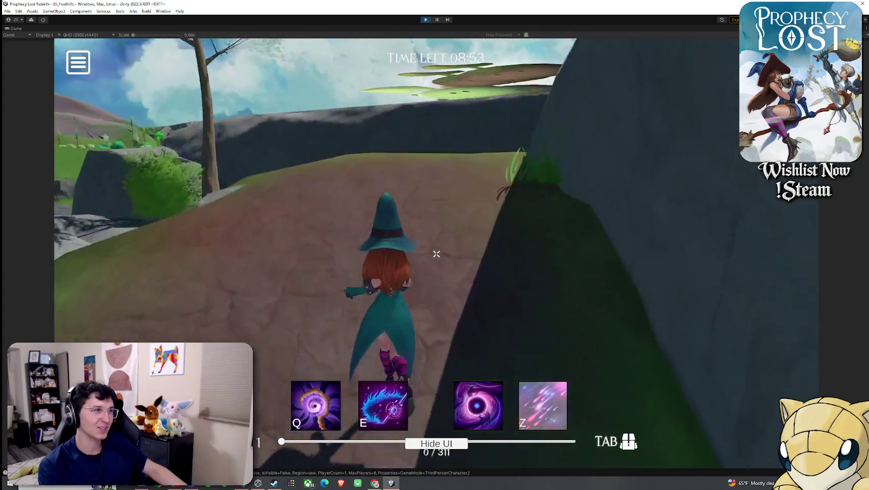
# Walk across the rocky ground and up the slope past the tree onto the stone ruins
pyautogui.press('w')
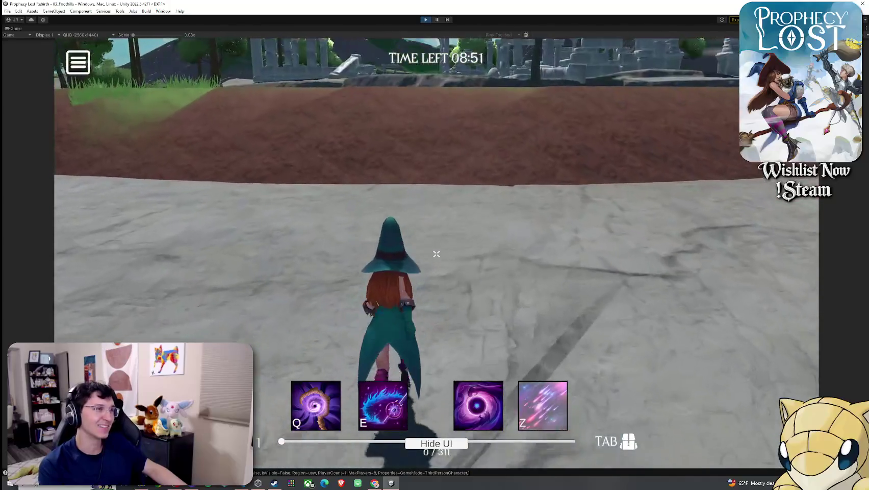
pyautogui.press('w')
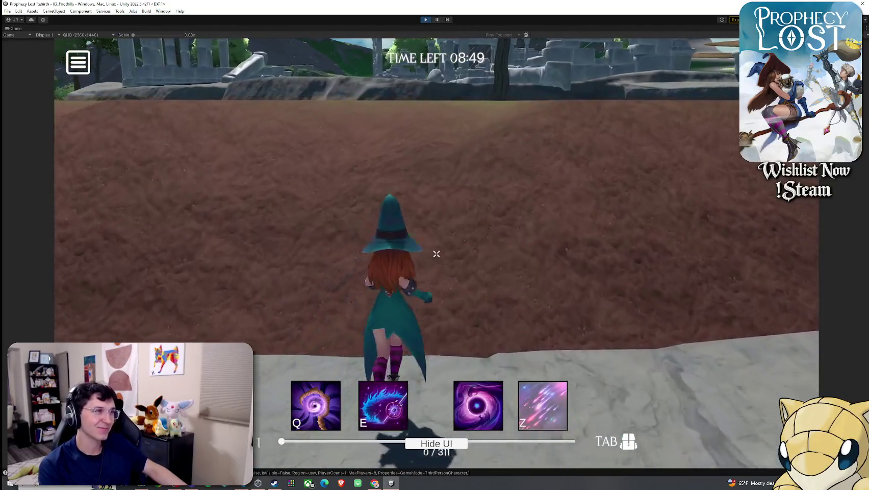
pyautogui.press('w')
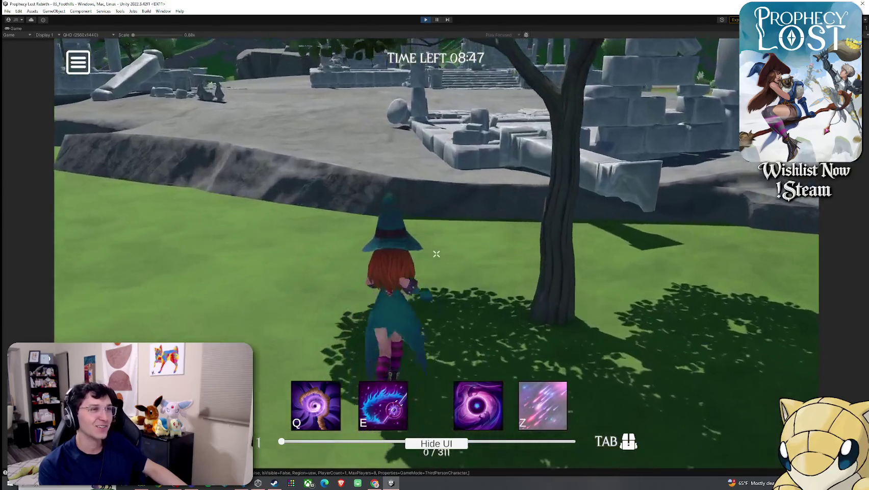
pyautogui.press('w')
pyautogui.press('w')
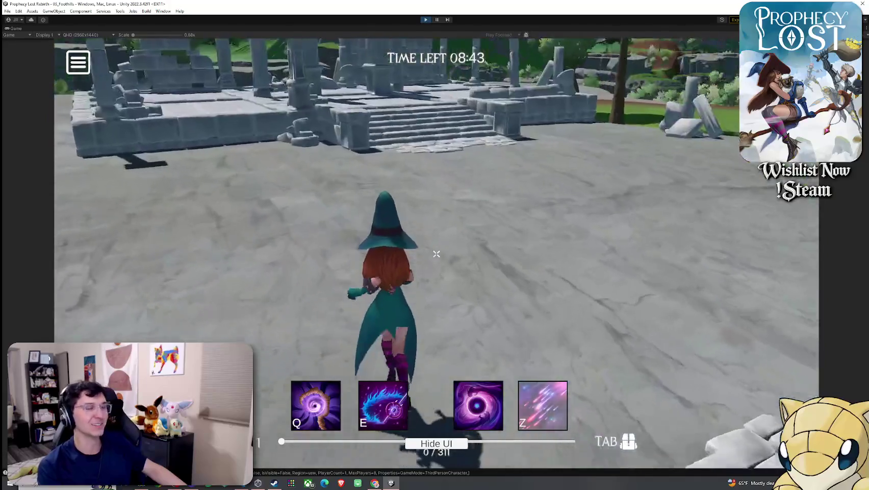
pyautogui.press('super')
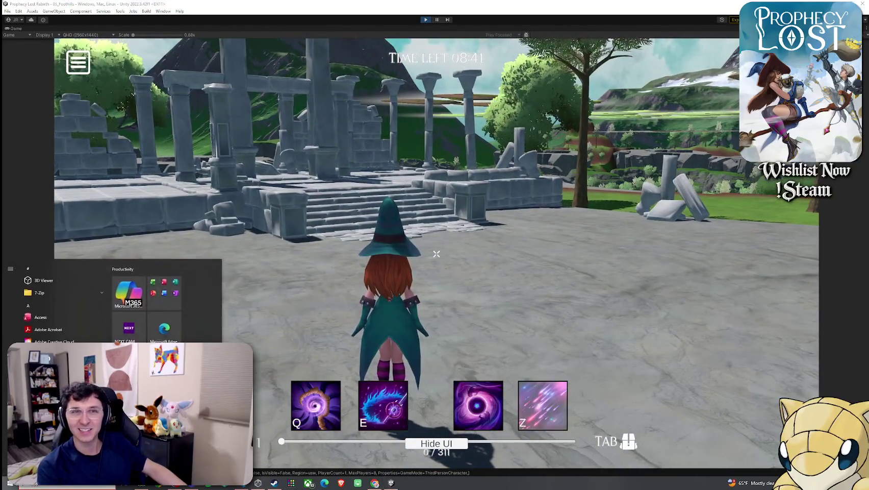
pyautogui.press('super')
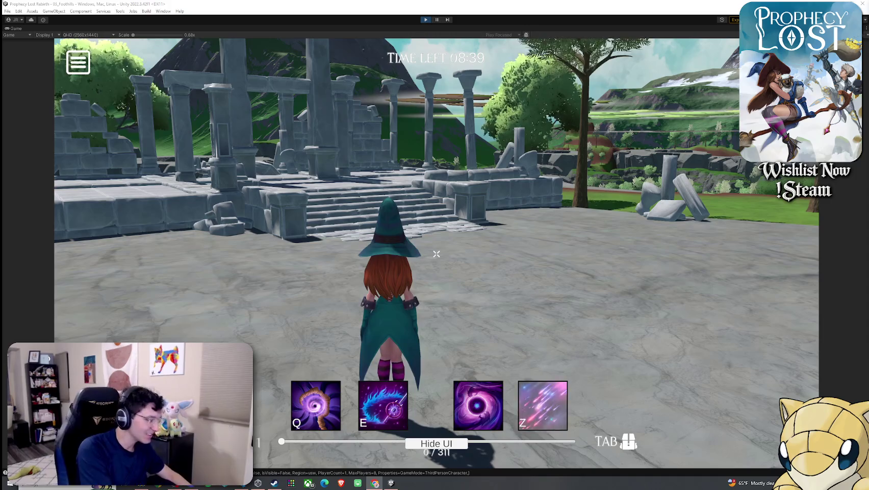